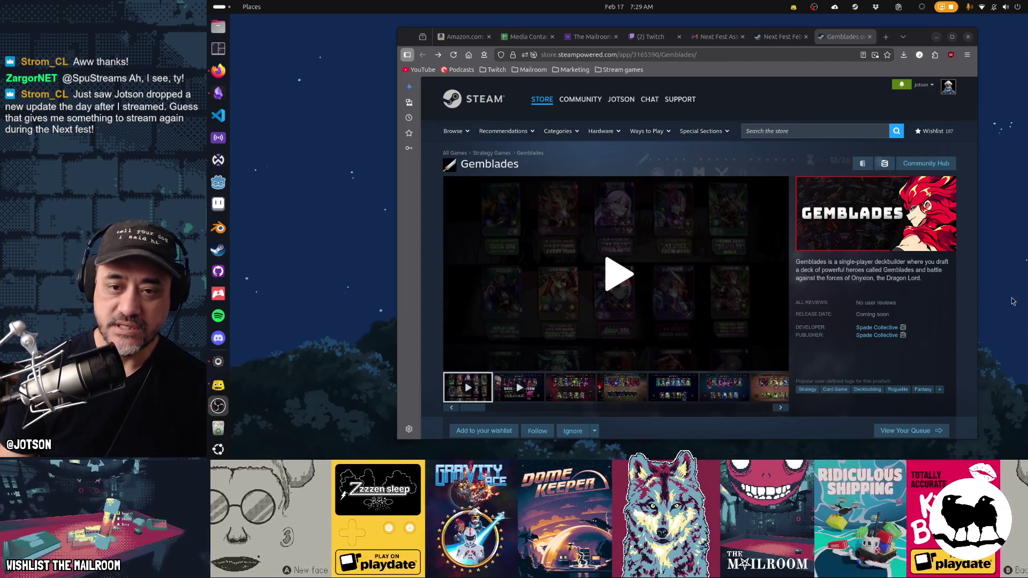
- Scroll the Gemblades store page down to its demo download panel and 'Coming soon' status
{"action": "scroll", "coordinate": [819, 294], "scroll_direction": "down", "scroll_amount": 5}
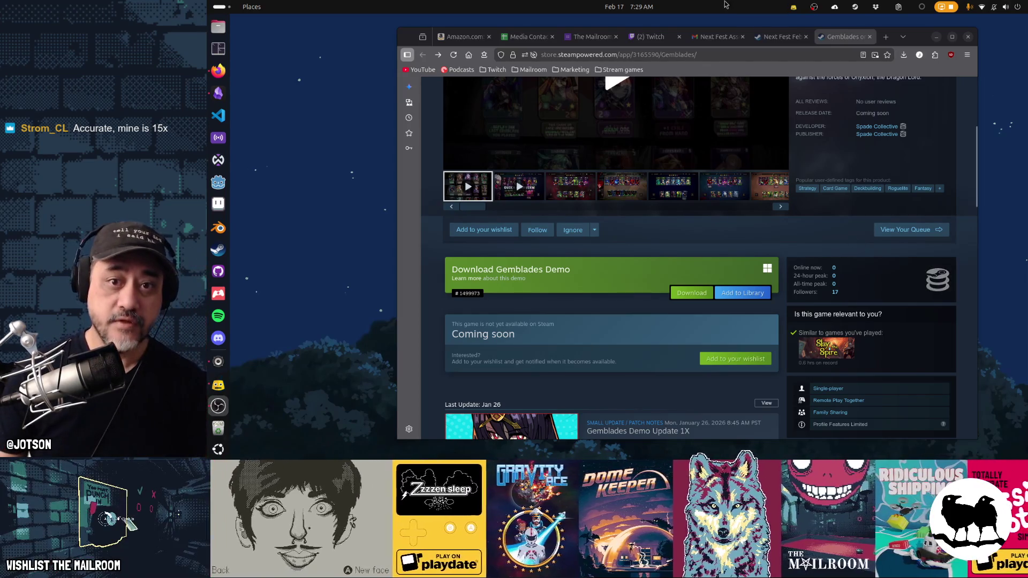
{"action": "left_click", "coordinate": [791, 74]}
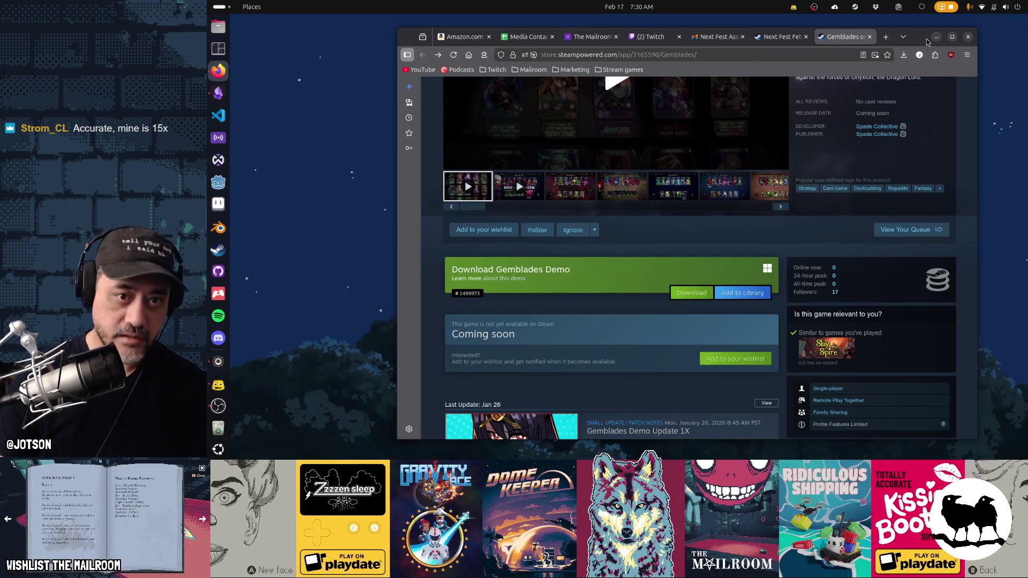
- Compute 3,000 ÷ 185 (about 16.22) in GNOME Calculator, then close it
{"action": "key", "text": "super"}
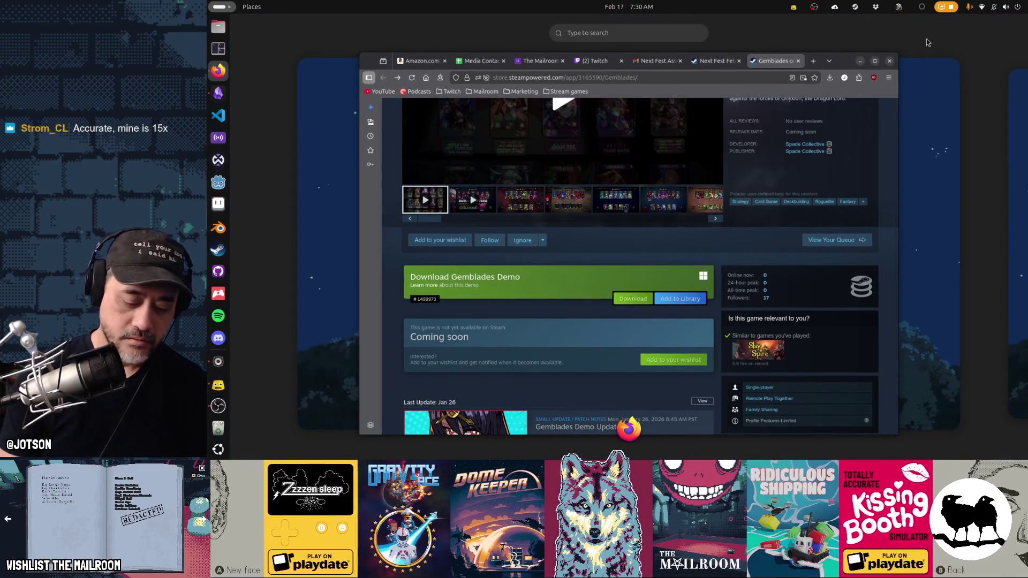
{"action": "type", "text": "cal"}
{"action": "key", "text": "Return"}
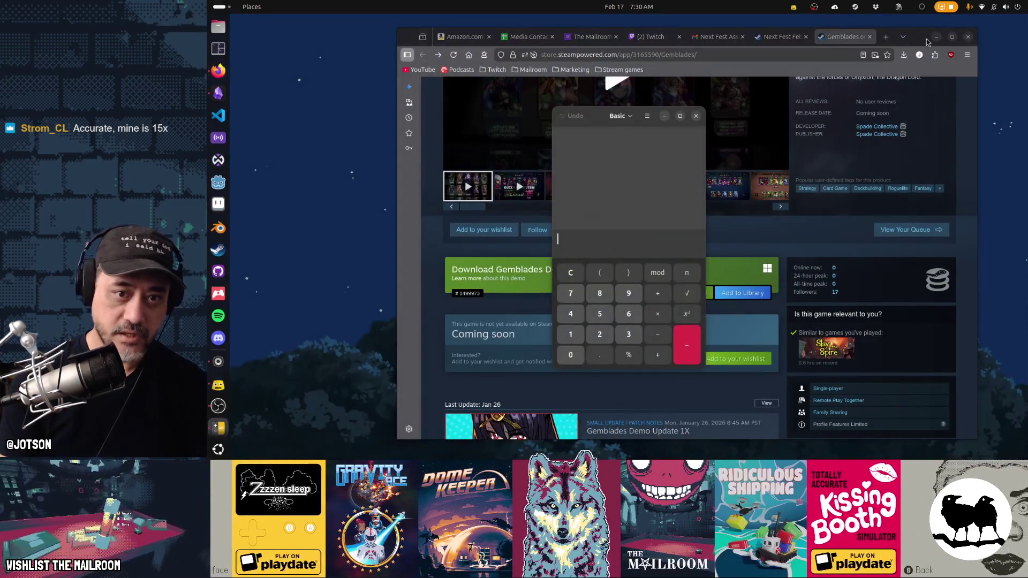
{"action": "type", "text": "3000÷185"}
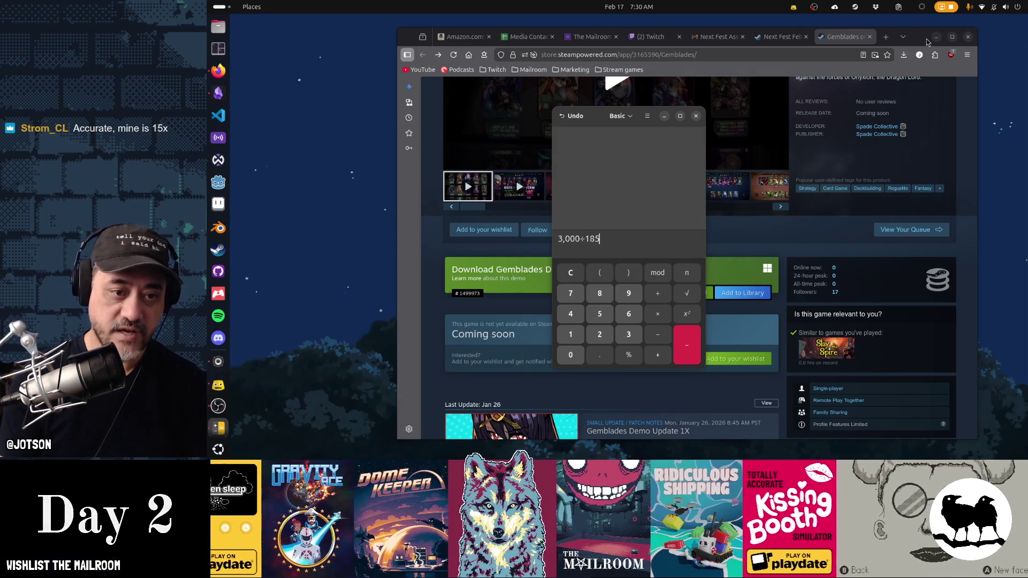
{"action": "key", "text": "Return"}
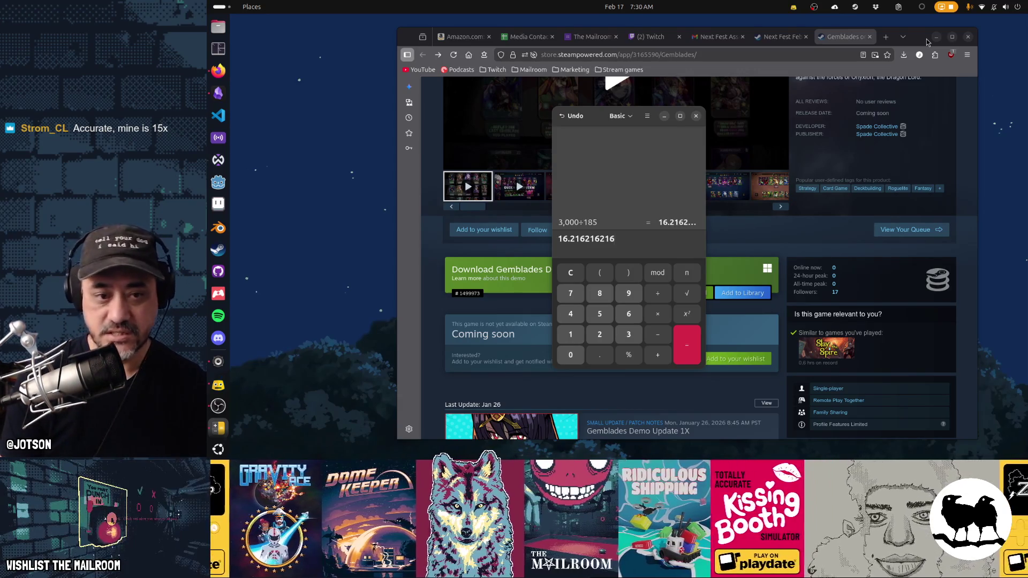
{"action": "key", "text": "ctrl+q"}
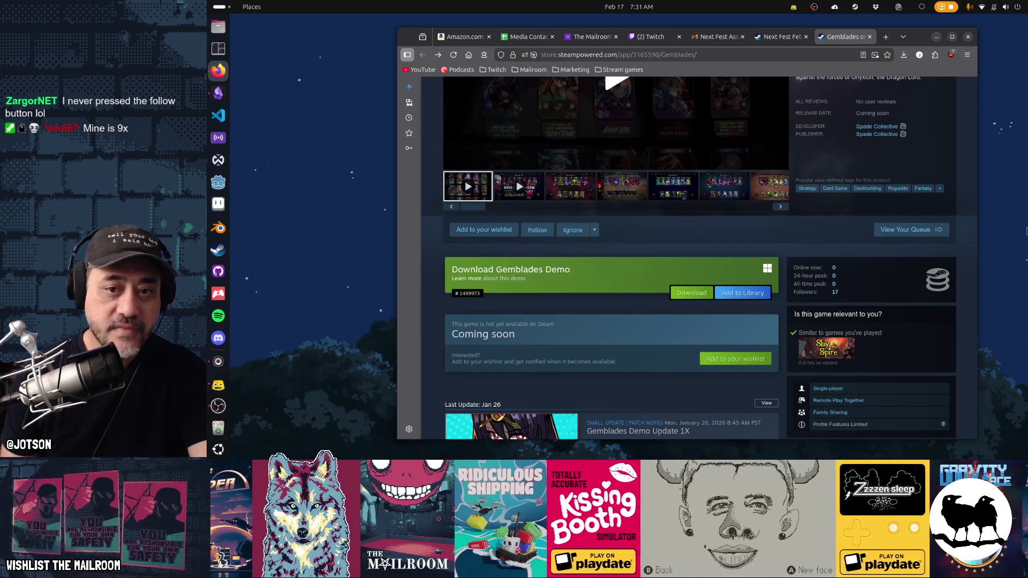
- Open the featured Marvel Rivals page from the store front and scroll through it
{"action": "scroll", "coordinate": [790, 230], "scroll_direction": "up", "scroll_amount": 5}
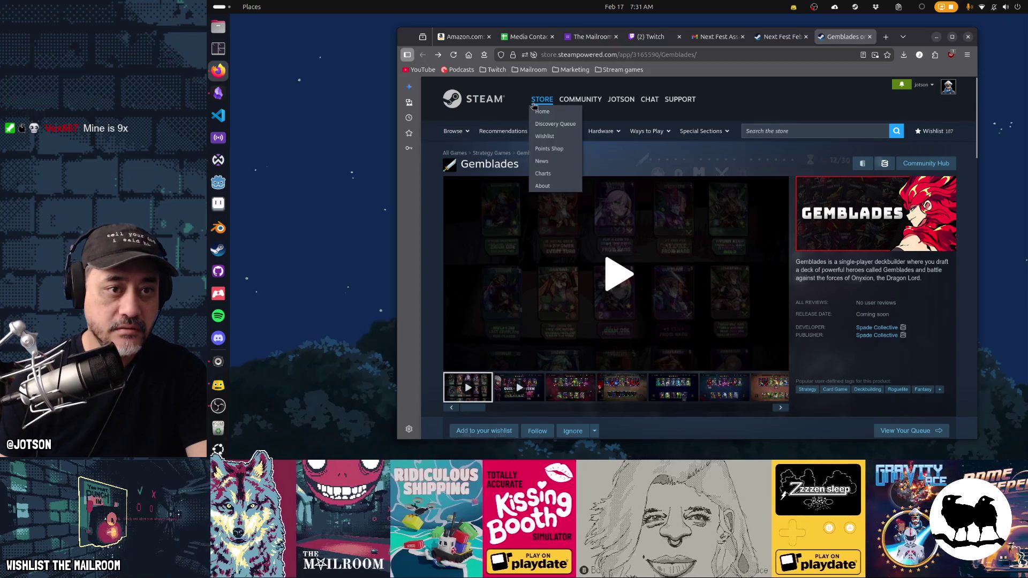
{"action": "left_click", "coordinate": [533, 101]}
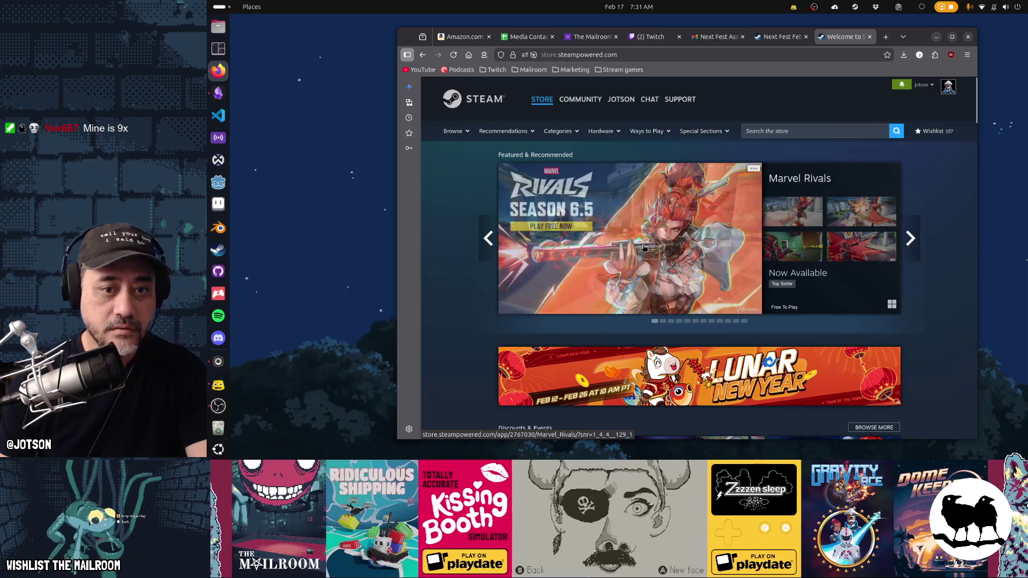
{"action": "left_click", "coordinate": [860, 225]}
{"action": "scroll", "coordinate": [859, 226], "scroll_direction": "down", "scroll_amount": 3}
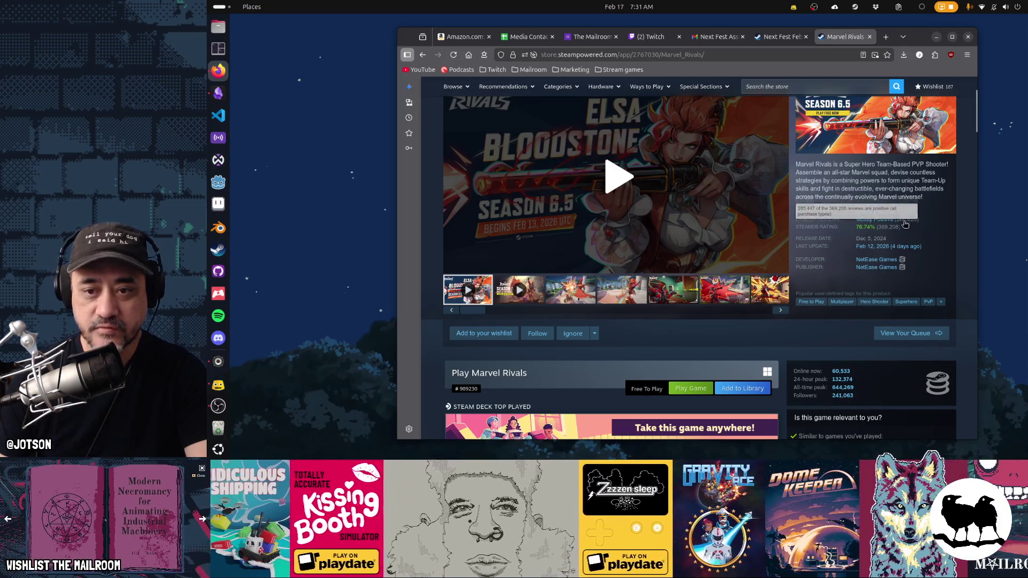
{"action": "scroll", "coordinate": [932, 282], "scroll_direction": "up", "scroll_amount": 2}
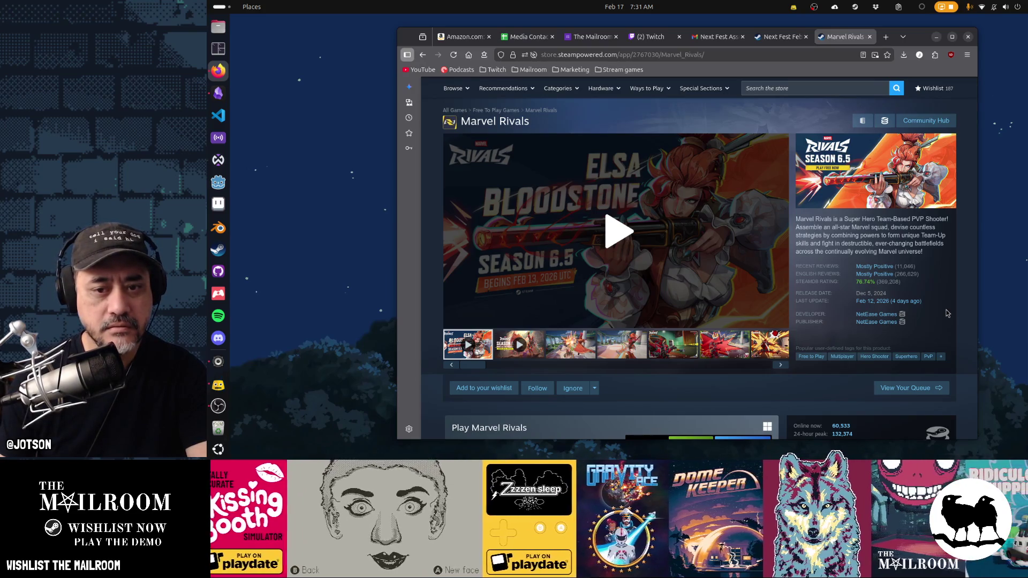
{"action": "scroll", "coordinate": [946, 310], "scroll_direction": "down", "scroll_amount": 5}
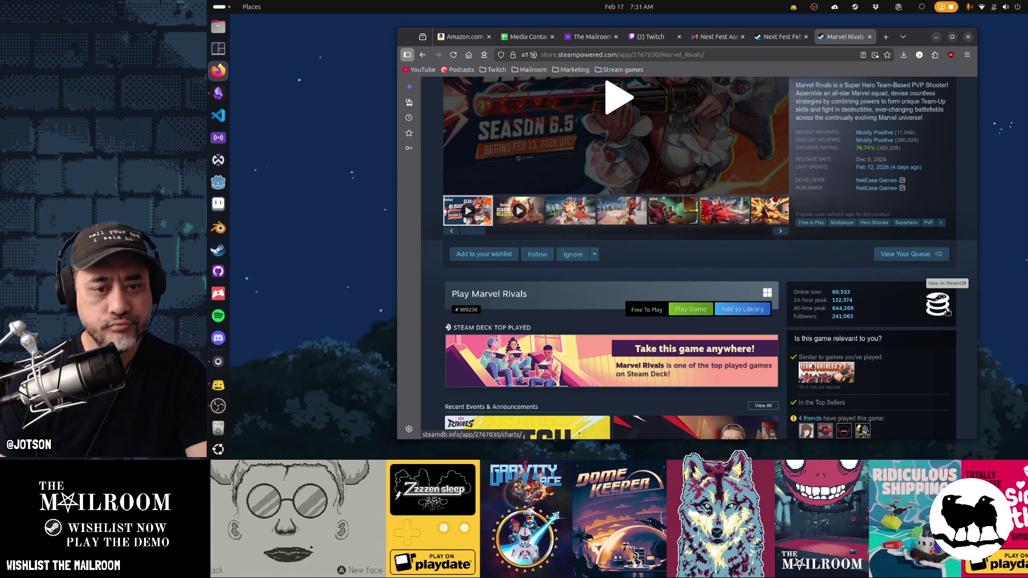
- Go back to the store home page and scroll down to the Discounts & Events deals
{"action": "key", "text": "alt+Left"}
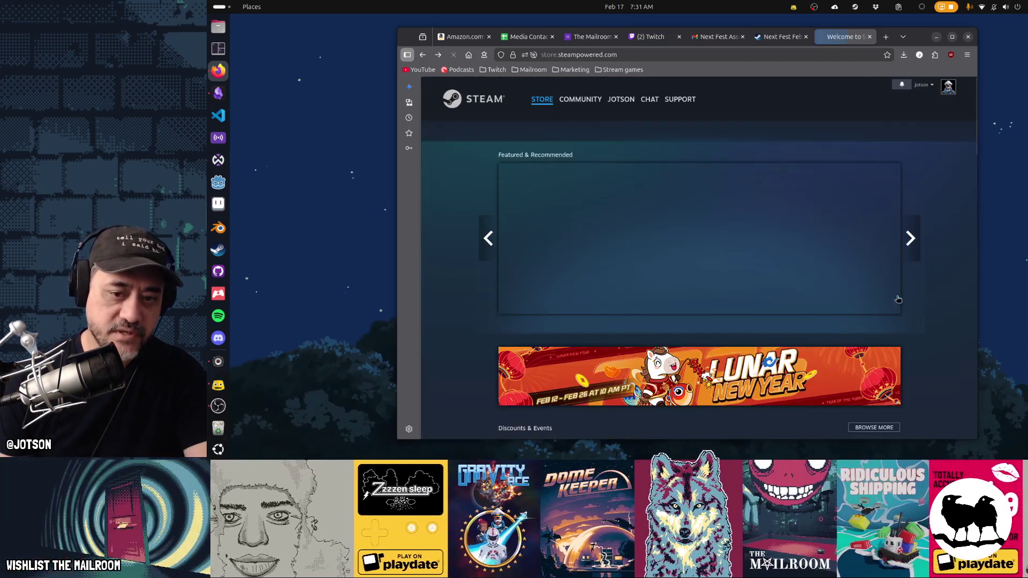
{"action": "scroll", "coordinate": [883, 284], "scroll_direction": "down", "scroll_amount": 4}
{"action": "mouse_move", "coordinate": [861, 270]}
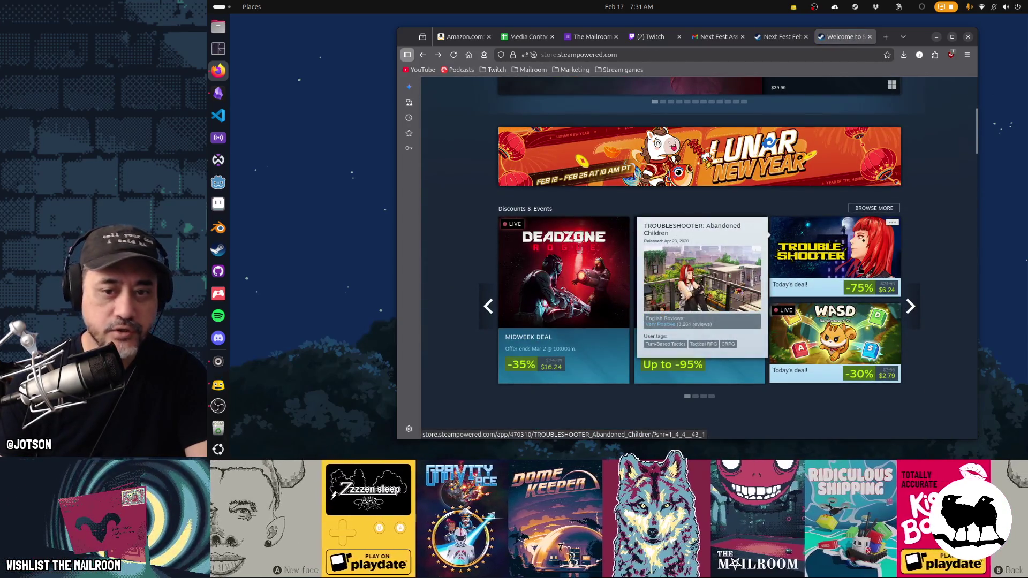
{"action": "scroll", "coordinate": [924, 272], "scroll_direction": "down", "scroll_amount": 3}
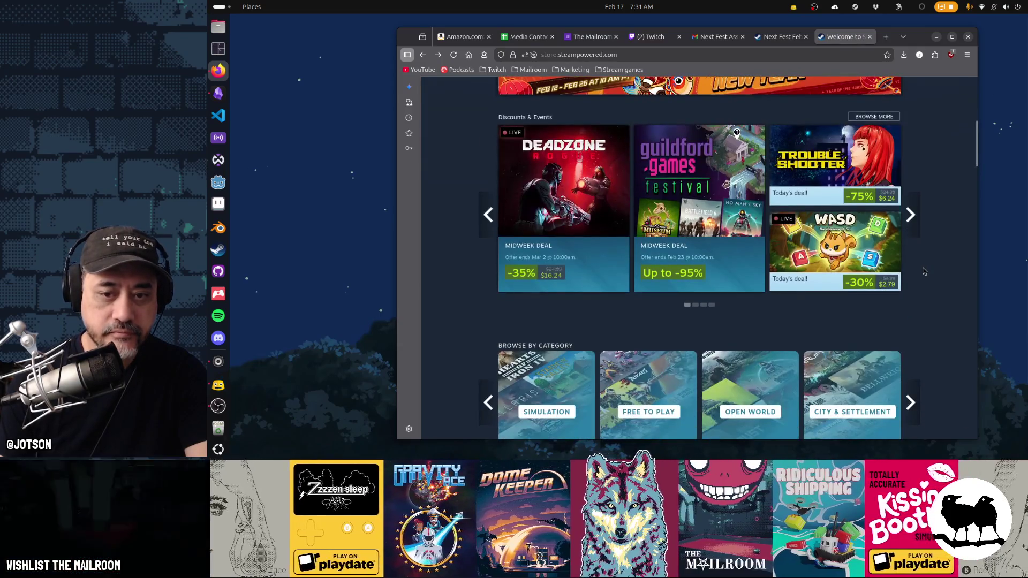
- Open the WASD: The Adventure of Tori store page and highlight its estimated net revenue
{"action": "left_click", "coordinate": [884, 257]}
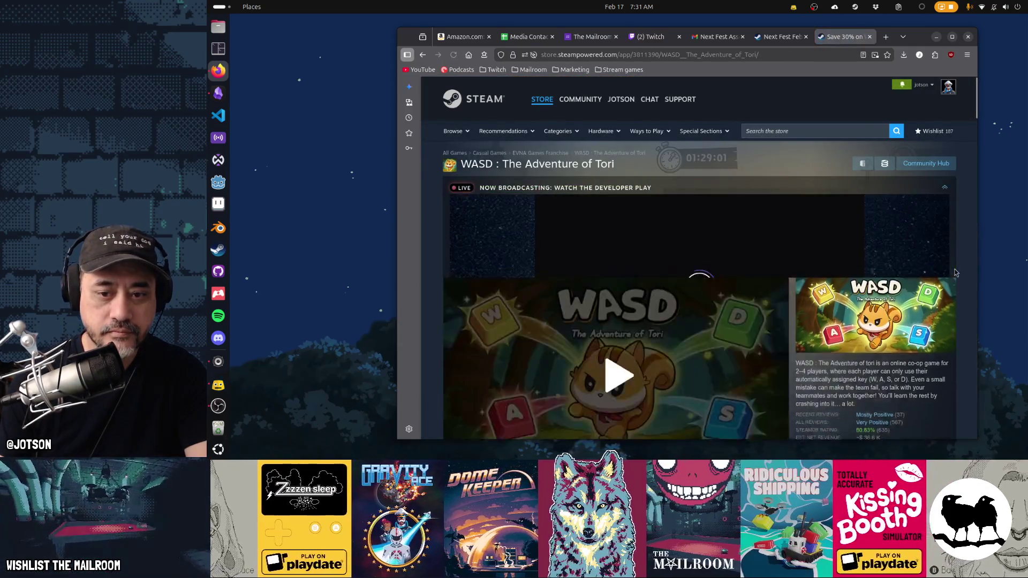
{"action": "scroll", "coordinate": [956, 273], "scroll_direction": "down", "scroll_amount": 6}
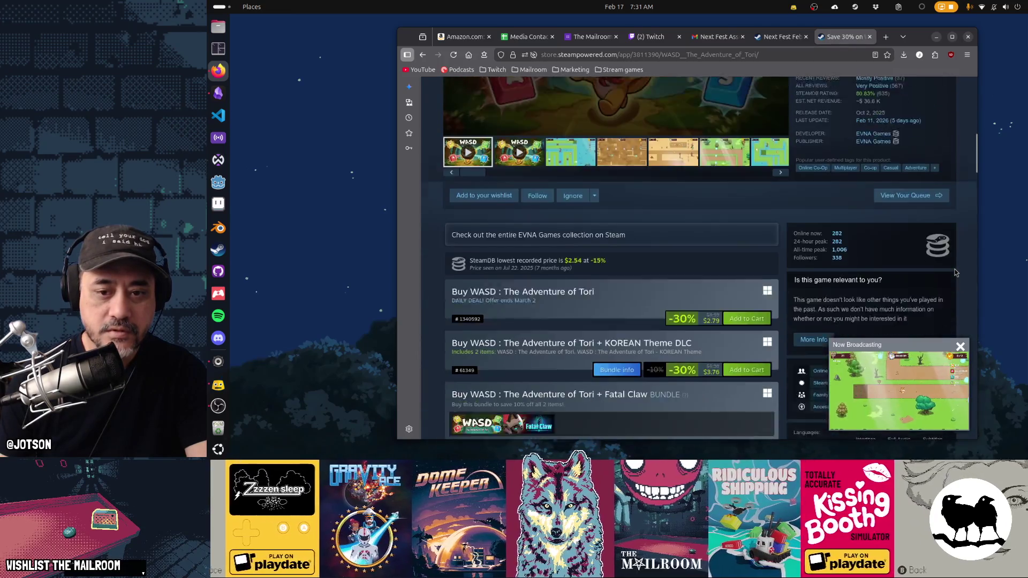
{"action": "scroll", "coordinate": [921, 268], "scroll_direction": "up", "scroll_amount": 3}
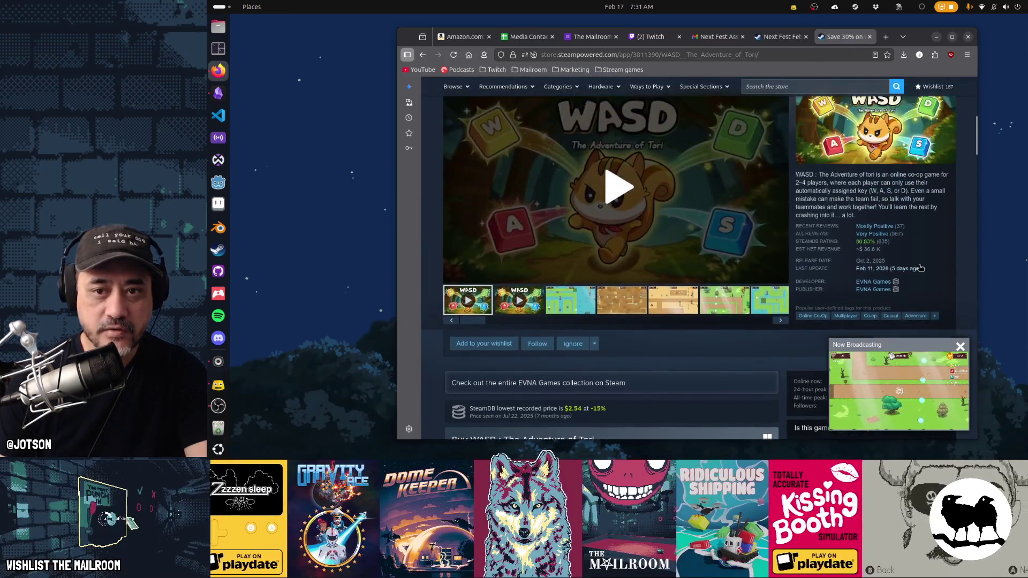
{"action": "mouse_move", "coordinate": [895, 245]}
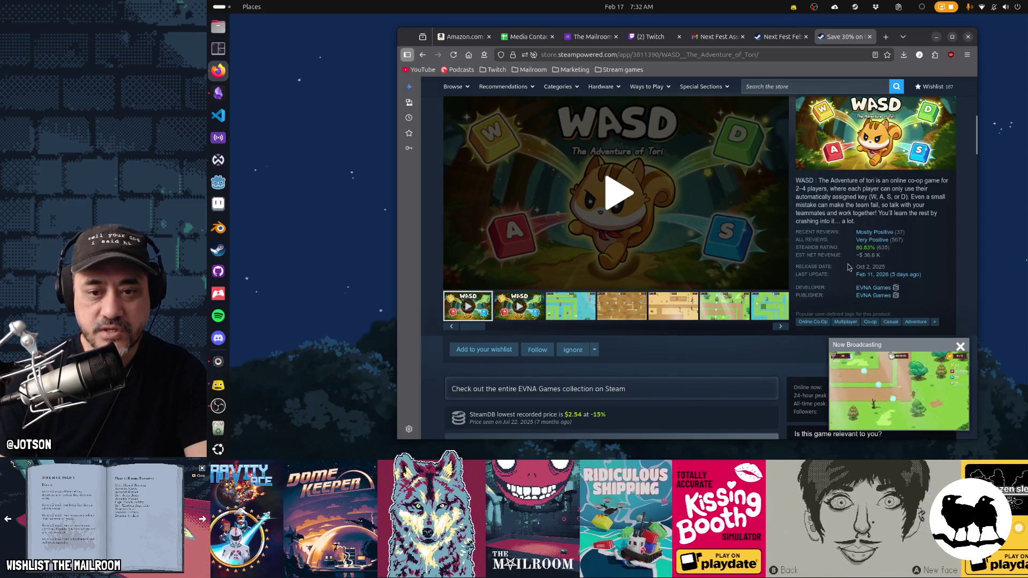
{"action": "left_click_drag", "start_coordinate": [799, 254], "coordinate": [884, 259]}
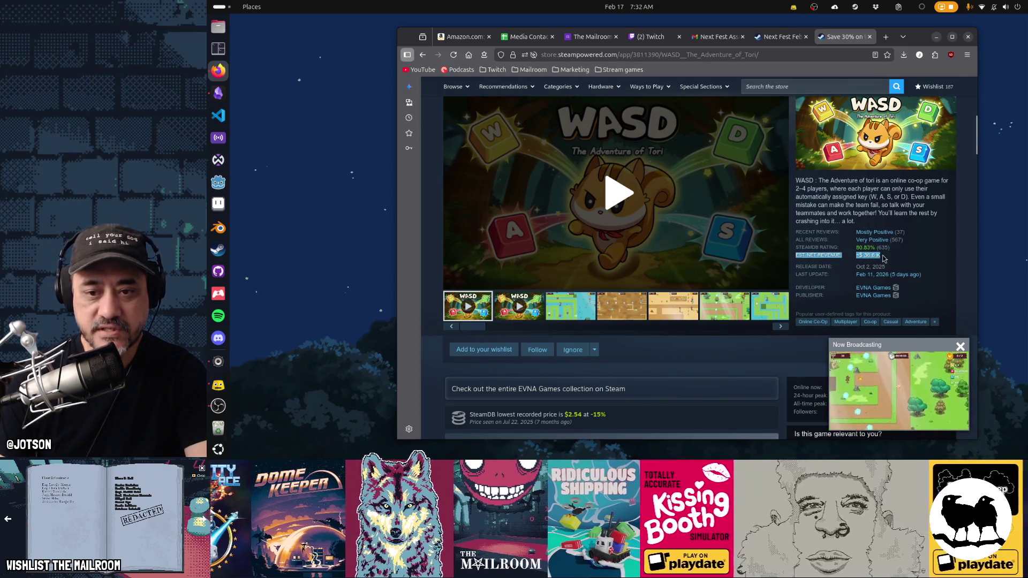
{"action": "left_click", "coordinate": [941, 259]}
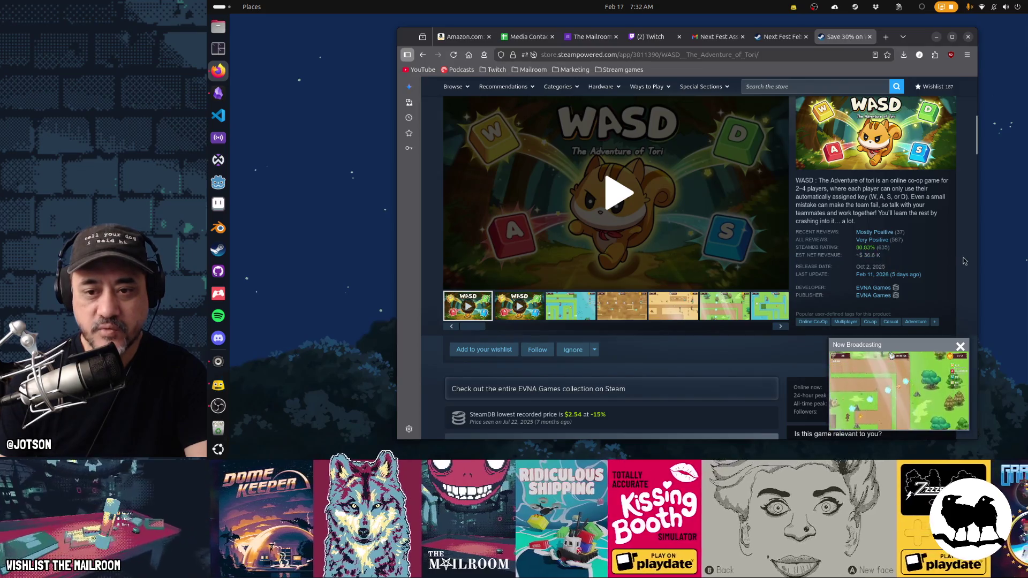
- Highlight the SteamDB rating figures, then clear the text selection
{"action": "mouse_move", "coordinate": [900, 244]}
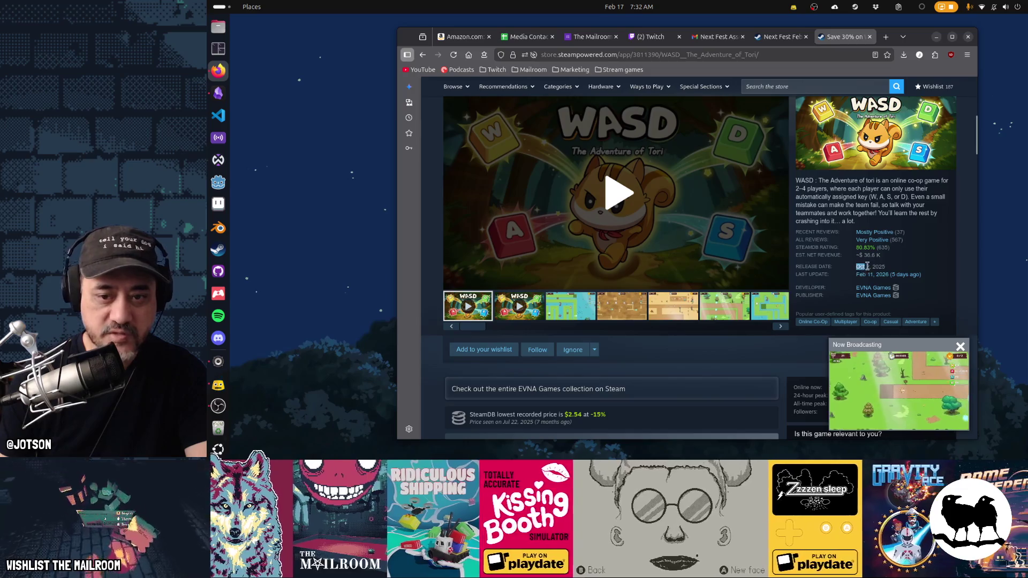
{"action": "left_click", "coordinate": [952, 265]}
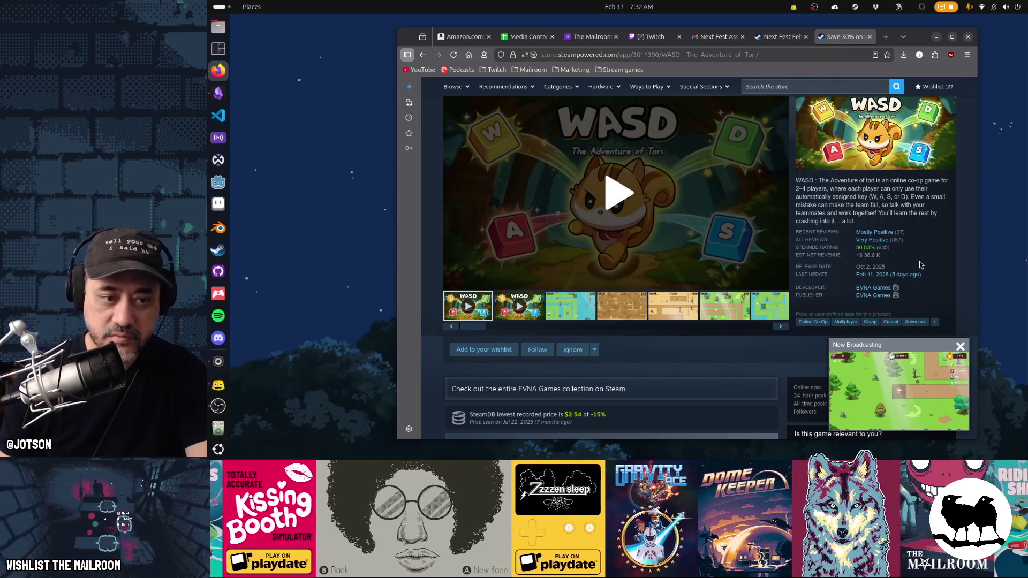
{"action": "left_click", "coordinate": [877, 255]}
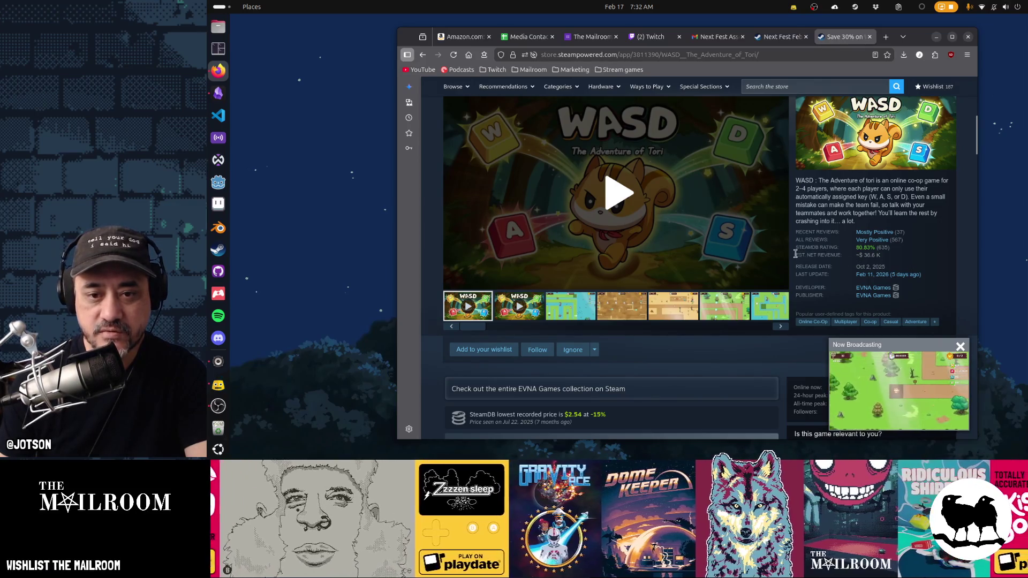
{"action": "left_click_drag", "start_coordinate": [814, 248], "coordinate": [819, 252]}
{"action": "left_click", "coordinate": [914, 263]}
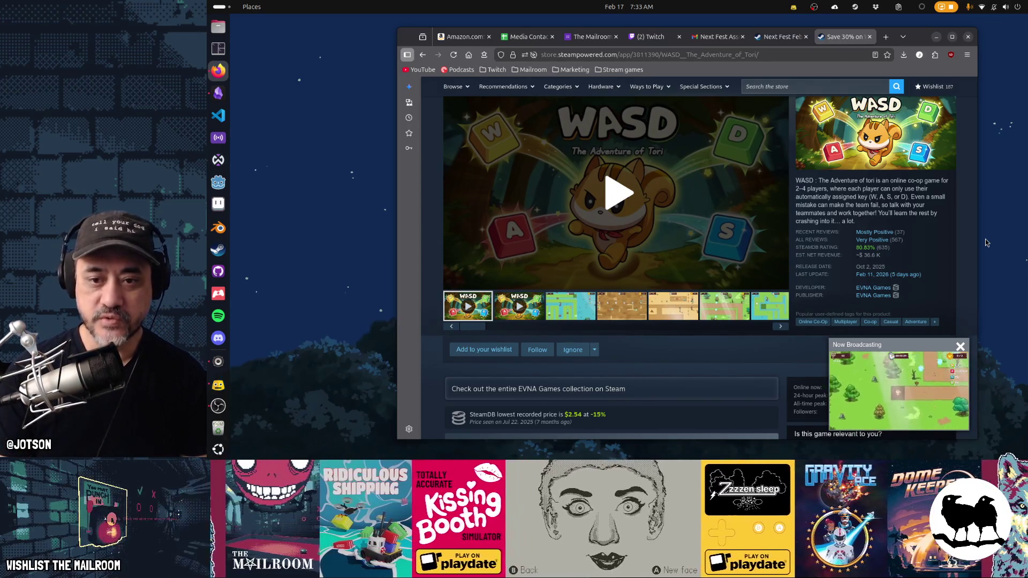
- Launch the calculator with 567*35 and move its window over the middle of the store page
{"action": "key", "text": "super"}
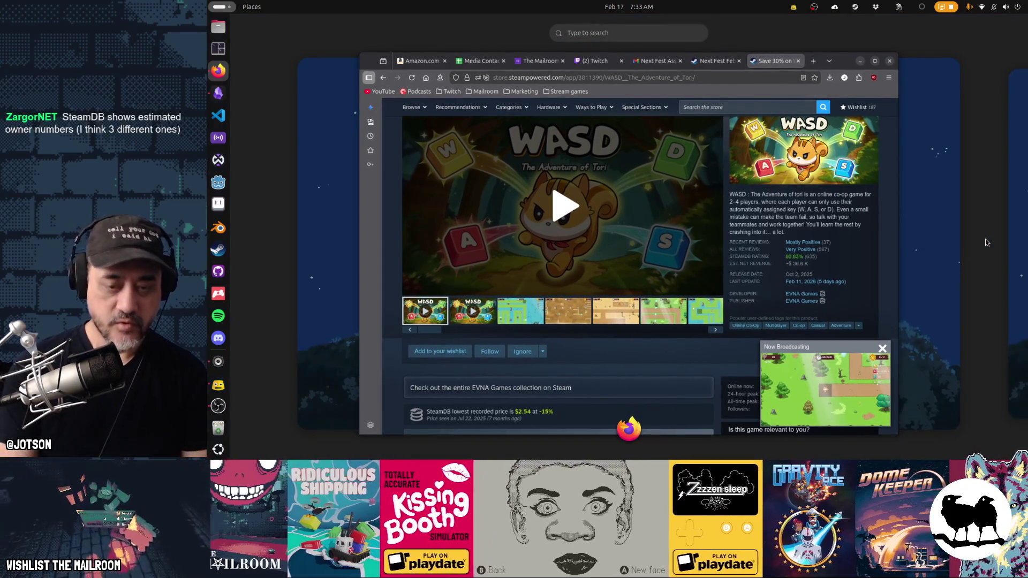
{"action": "type", "text": "567"}
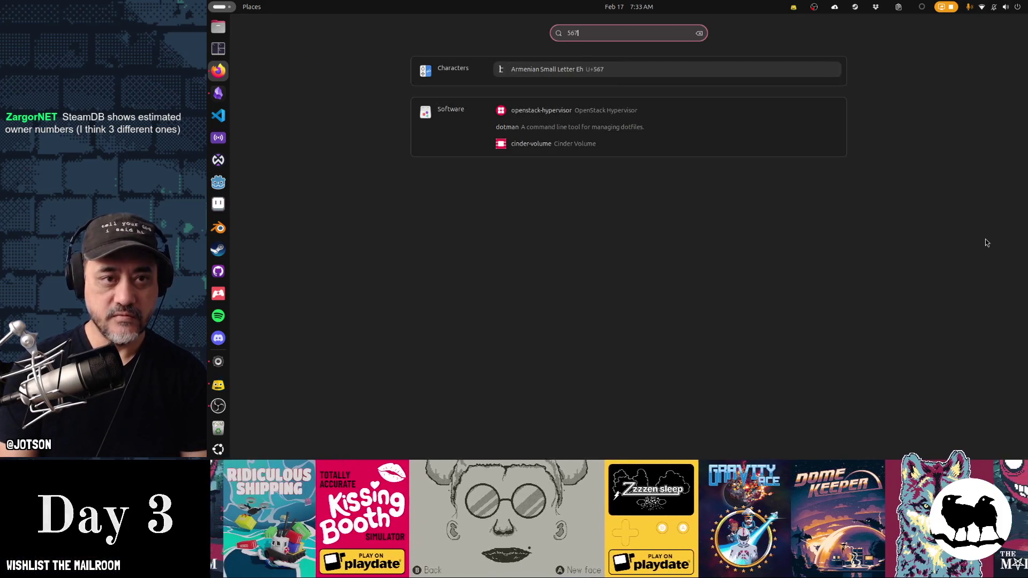
{"action": "type", "text": "*35"}
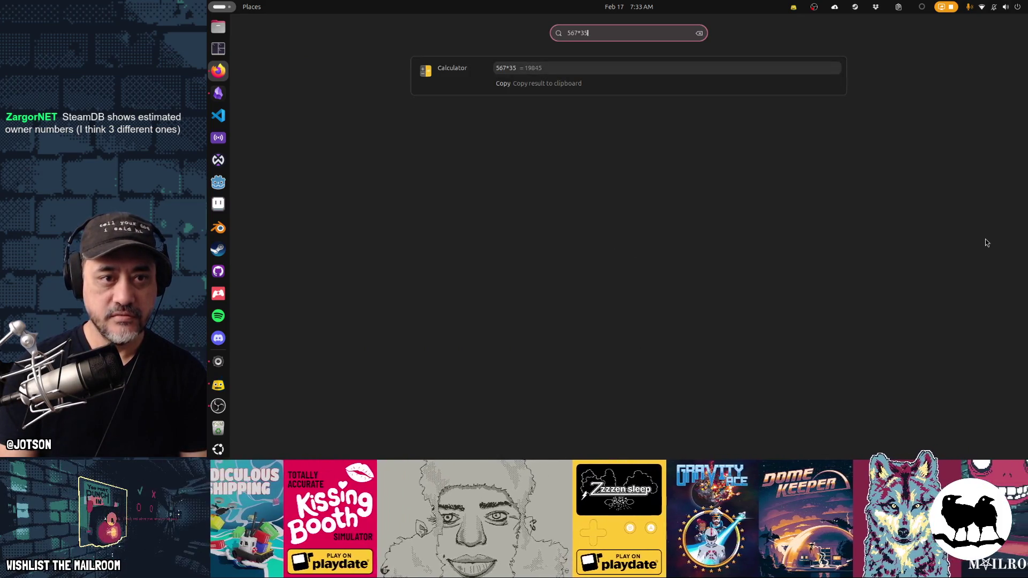
{"action": "key", "text": "Return"}
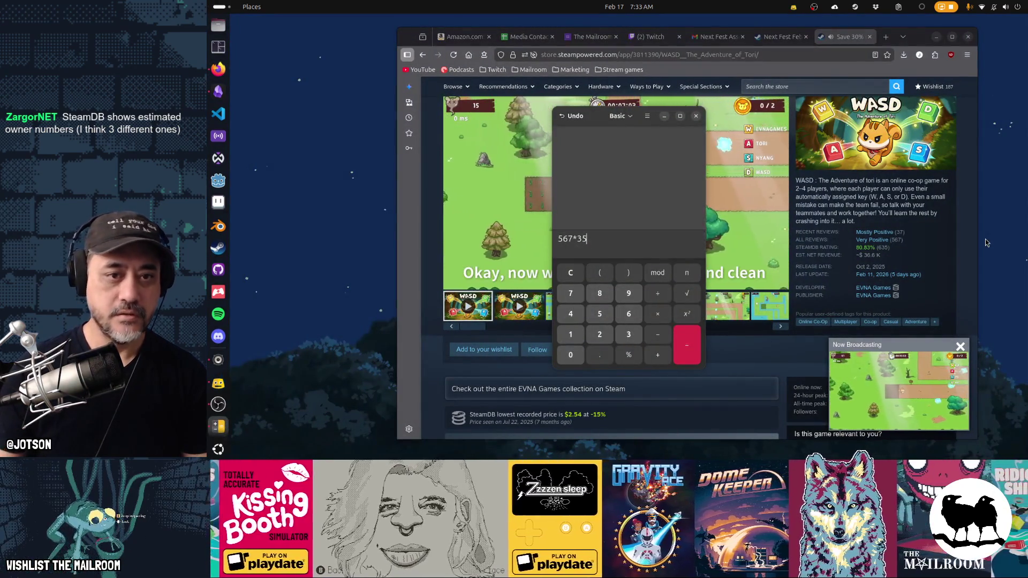
{"action": "scroll", "coordinate": [759, 234], "scroll_direction": "up", "scroll_amount": 6}
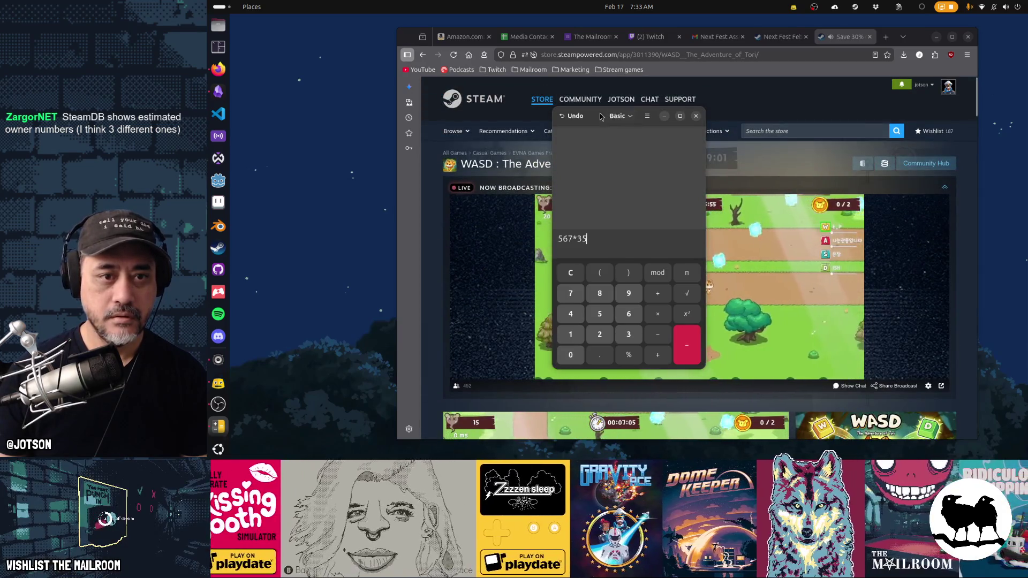
{"action": "mouse_move", "coordinate": [600, 117]}
{"action": "left_mouse_down"}
{"action": "mouse_move", "coordinate": [391, 122]}
{"action": "mouse_move", "coordinate": [348, 140]}
{"action": "left_mouse_up"}
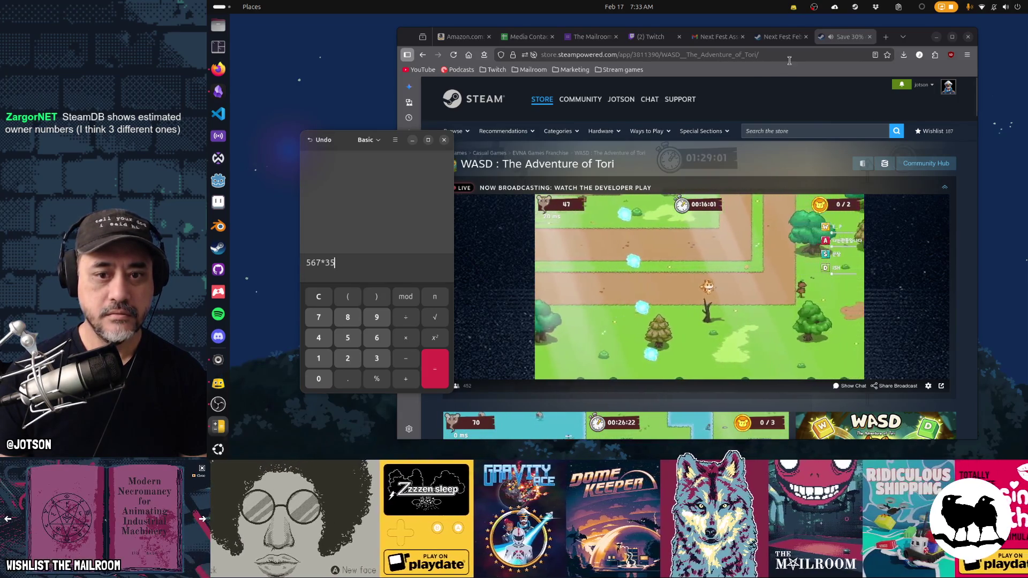
{"action": "scroll", "coordinate": [904, 290], "scroll_direction": "down", "scroll_amount": 3}
{"action": "scroll", "coordinate": [904, 289], "scroll_direction": "down", "scroll_amount": 2}
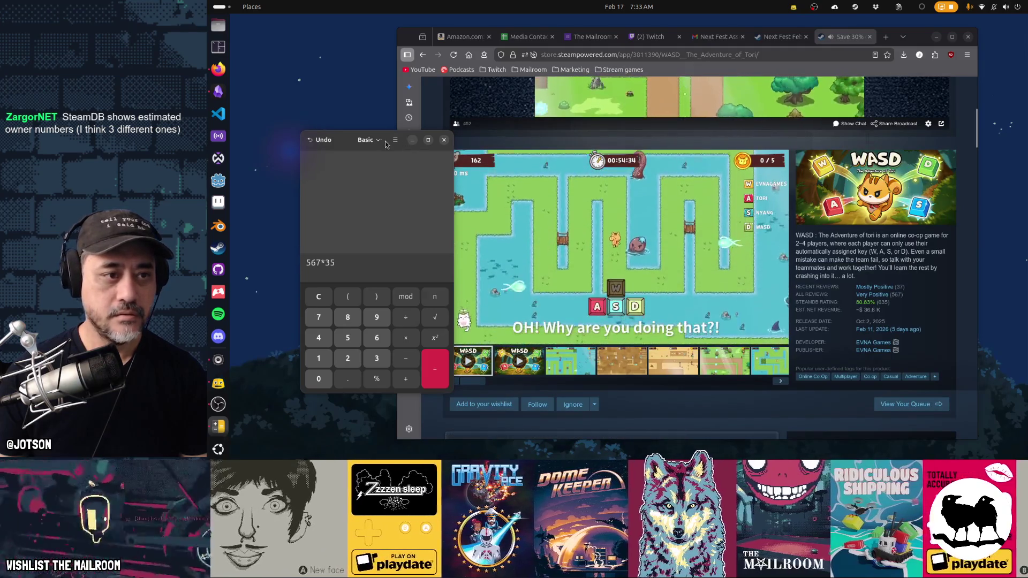
{"action": "left_click_drag", "start_coordinate": [376, 142], "coordinate": [343, 148]}
{"action": "left_click", "coordinate": [509, 333]}
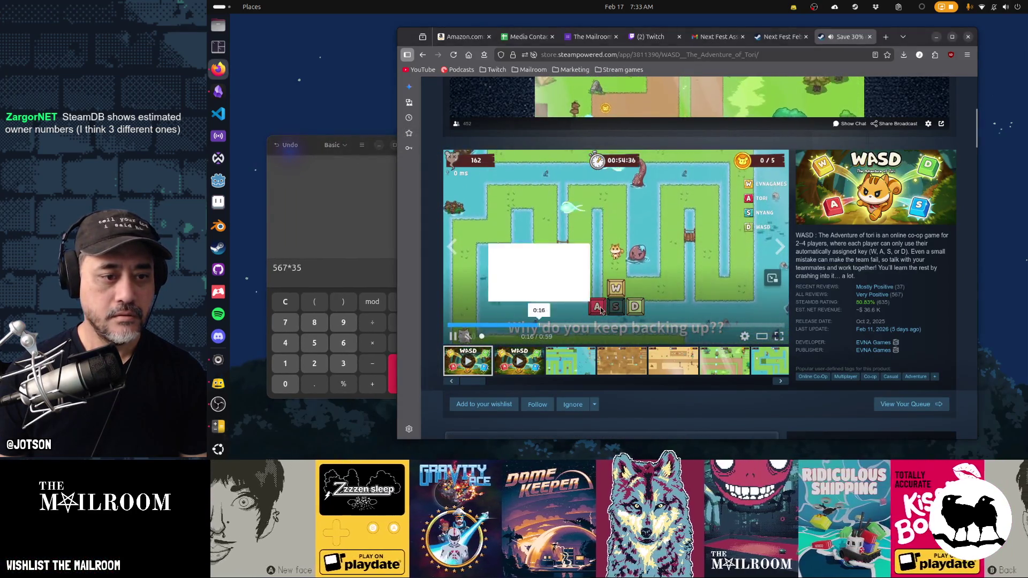
{"action": "left_click_drag", "start_coordinate": [351, 140], "coordinate": [613, 131]}
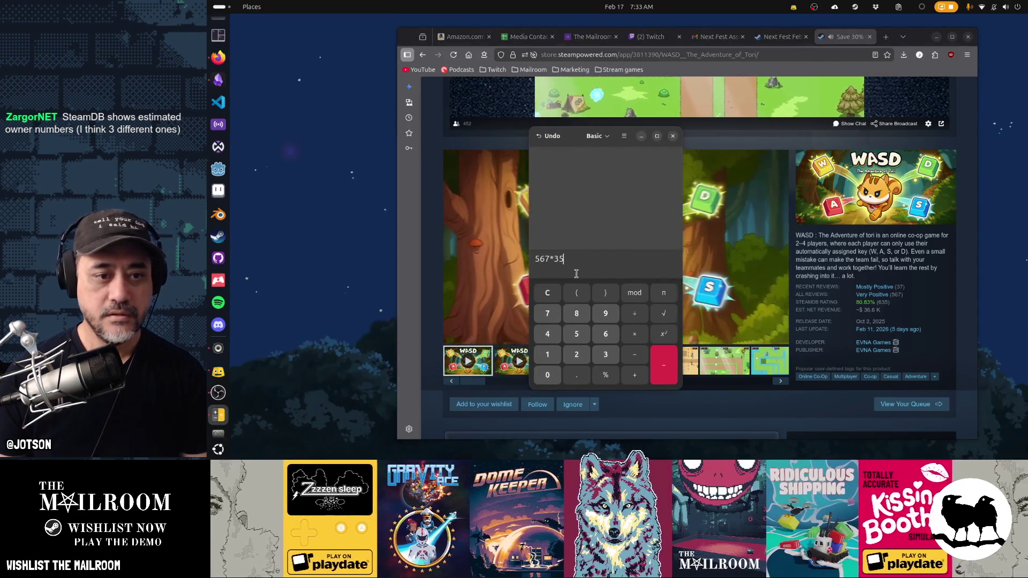
- Multiply by 3 for 59,535, take 70% for 41,674.5, then close the calculator
{"action": "type", "text": "*"}
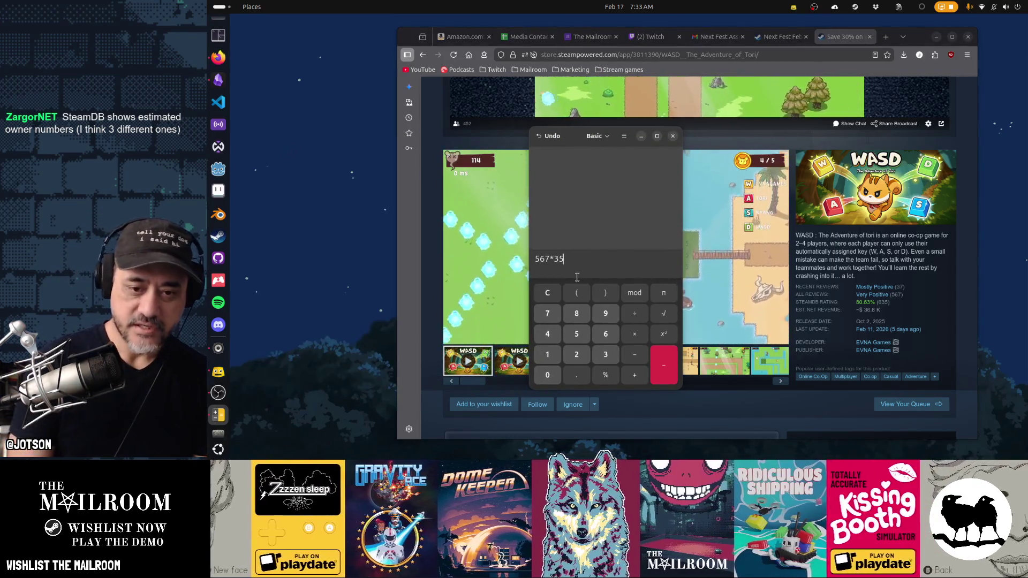
{"action": "scroll", "coordinate": [801, 336], "scroll_direction": "down", "scroll_amount": 5}
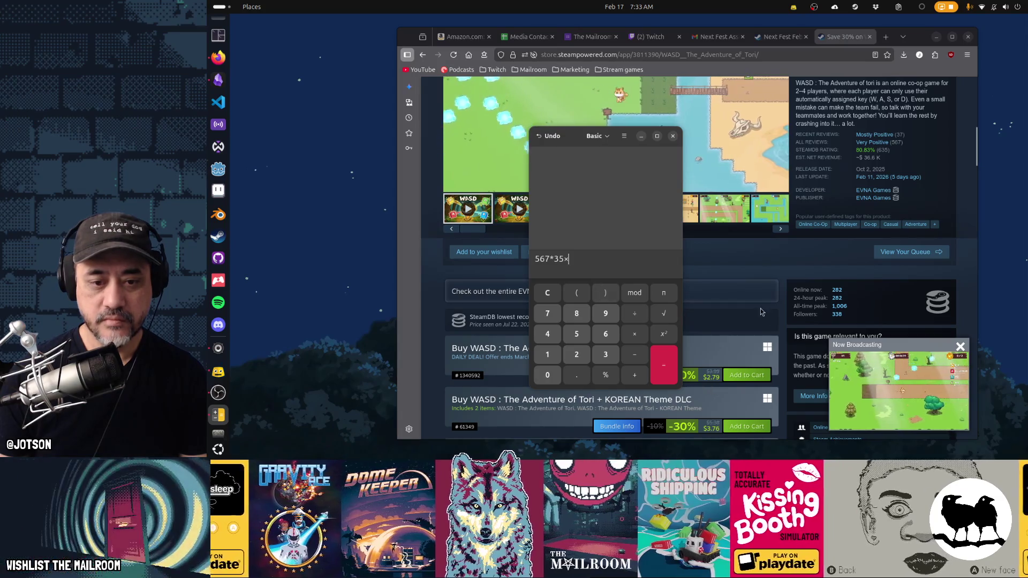
{"action": "scroll", "coordinate": [723, 316], "scroll_direction": "up", "scroll_amount": 4}
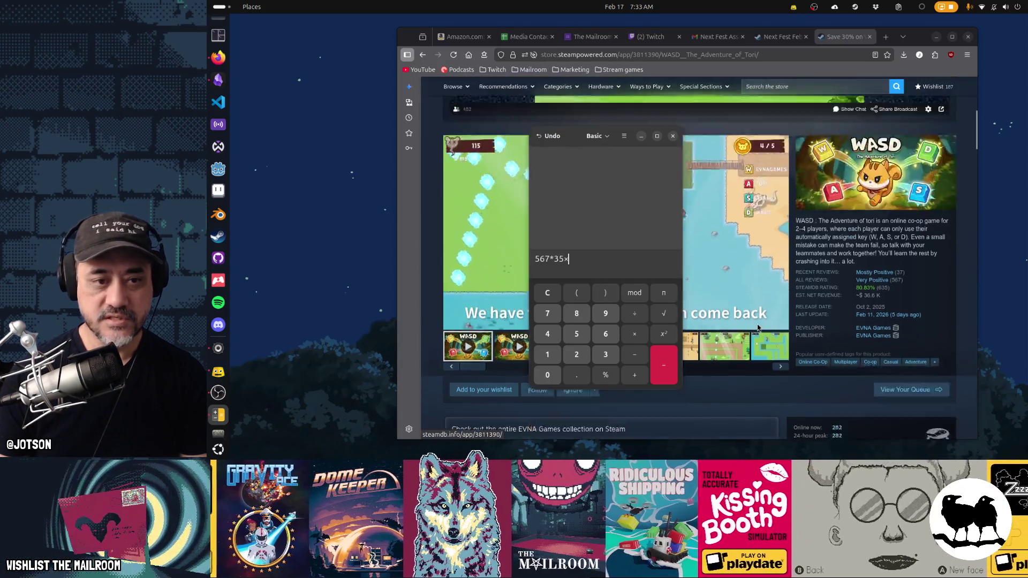
{"action": "type", "text": "3"}
{"action": "key", "text": "Return"}
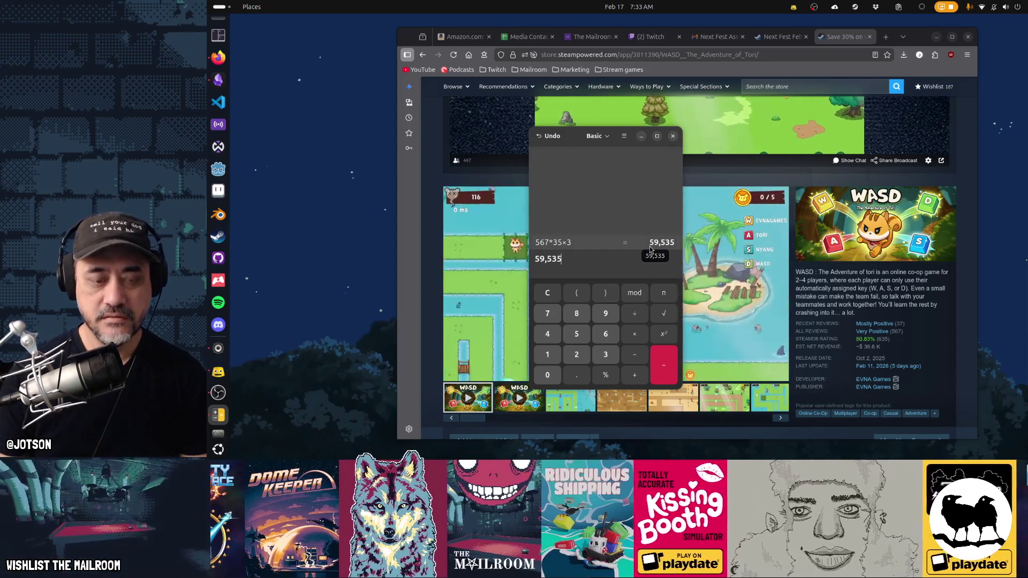
{"action": "type", "text": "*.7"}
{"action": "key", "text": "Return"}
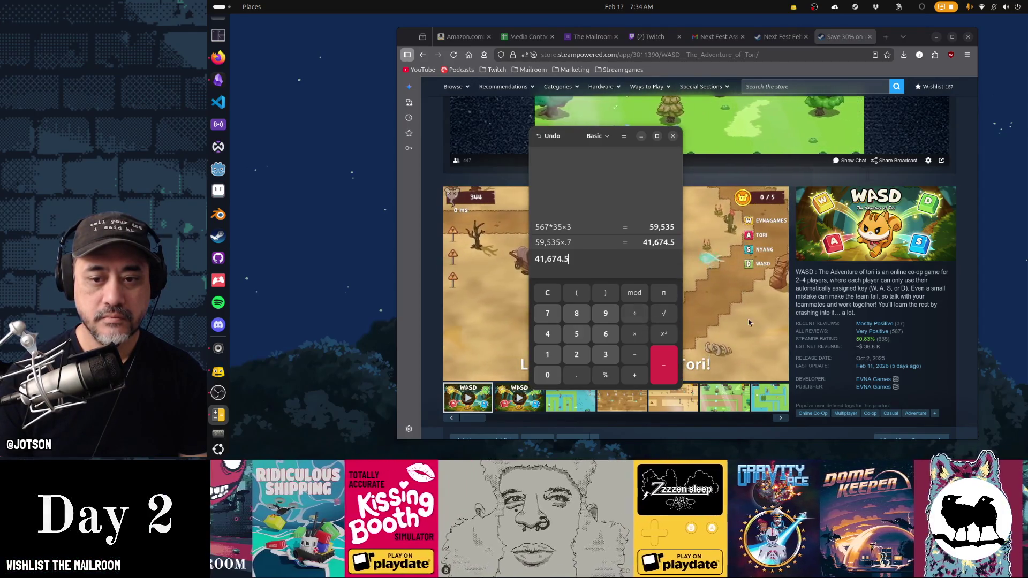
{"action": "mouse_move", "coordinate": [876, 320]}
{"action": "left_click", "coordinate": [673, 136]}
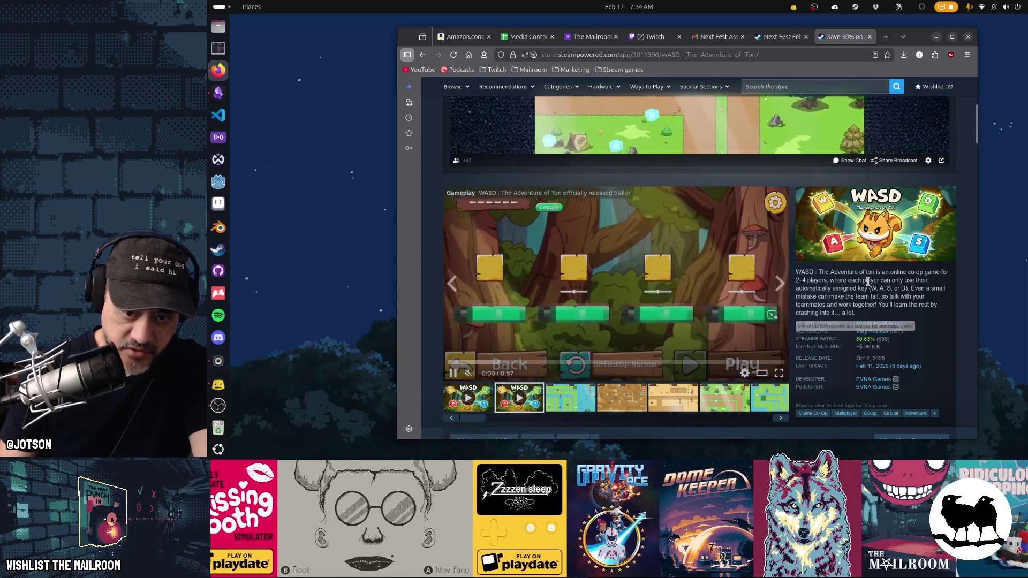
{"action": "scroll", "coordinate": [910, 322], "scroll_direction": "down", "scroll_amount": 3}
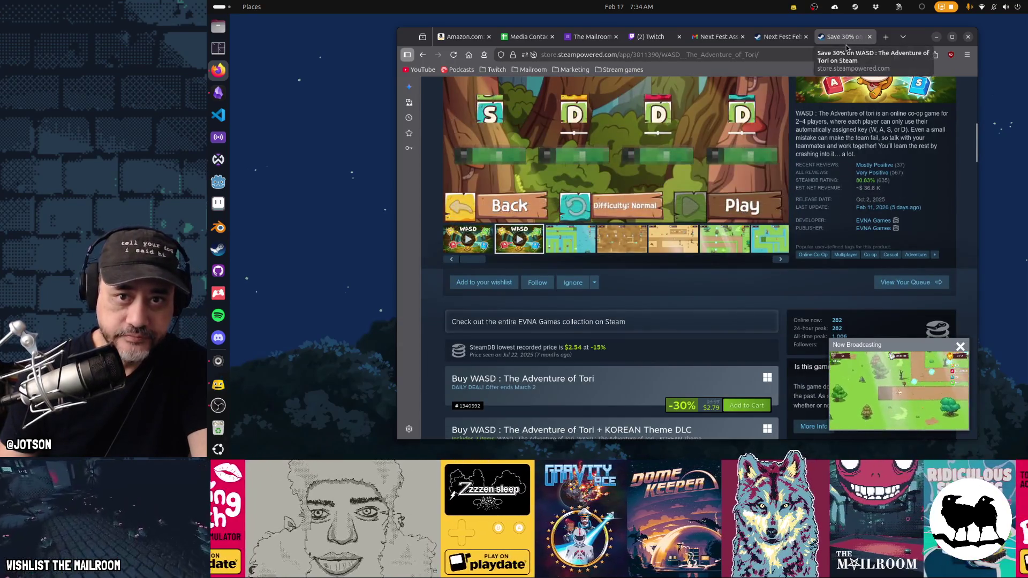
- Close the store tab and search Google for 'steam revenue calculator' in a new tab
{"action": "key", "text": "ctrl+w"}
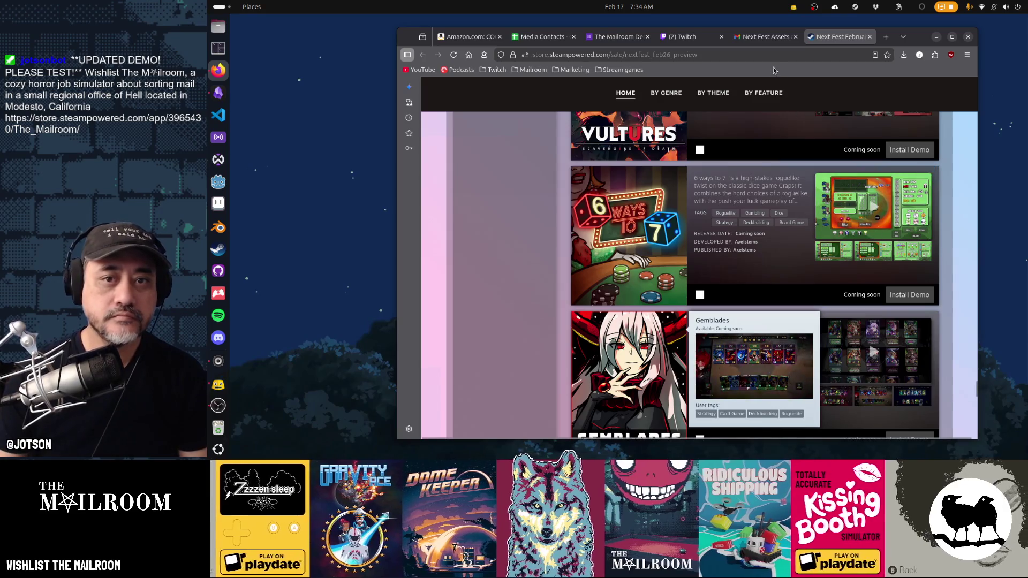
{"action": "key", "text": "ctrl+t"}
{"action": "type", "text": "steam "}
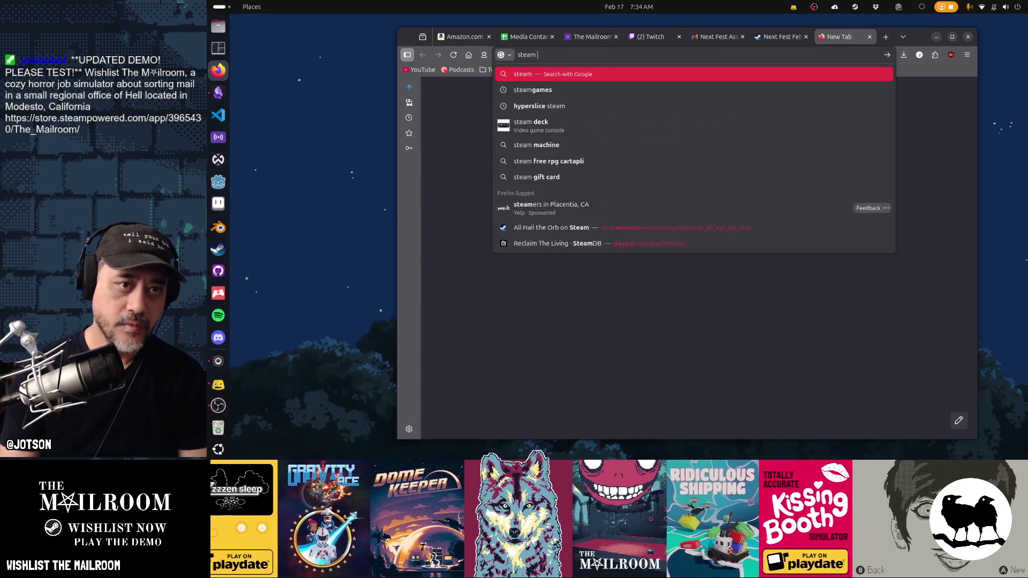
{"action": "type", "text": "revenue calculator"}
{"action": "key", "text": "Return"}
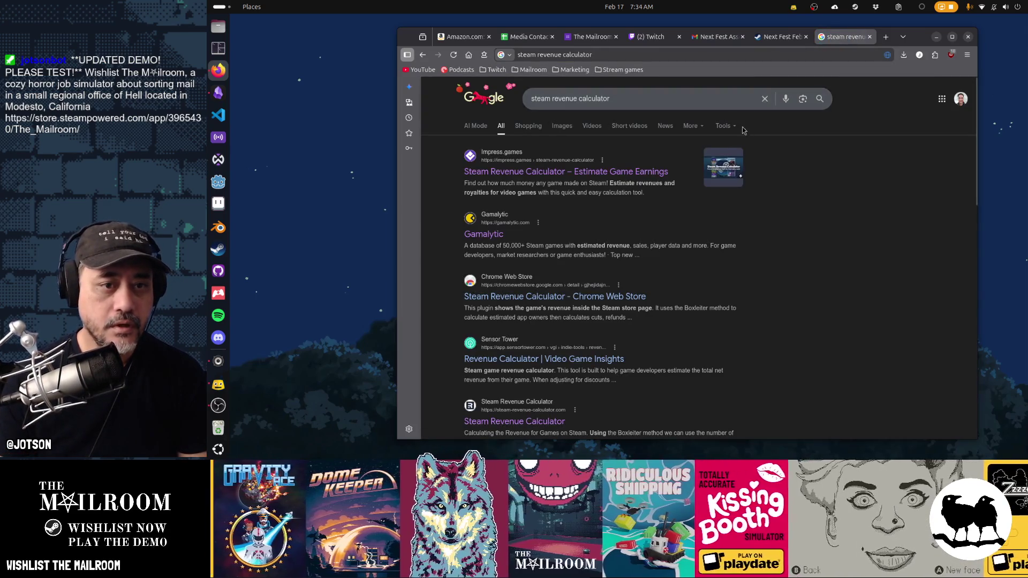
{"action": "left_click", "coordinate": [543, 172]}
{"action": "scroll", "coordinate": [837, 172], "scroll_direction": "down", "scroll_amount": 5}
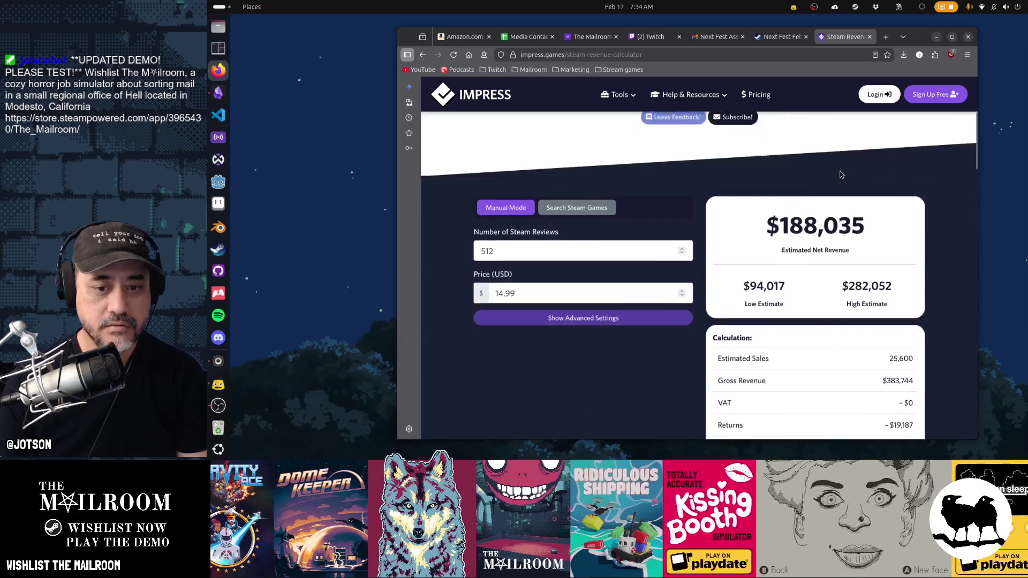
{"action": "scroll", "coordinate": [840, 171], "scroll_direction": "down", "scroll_amount": 2}
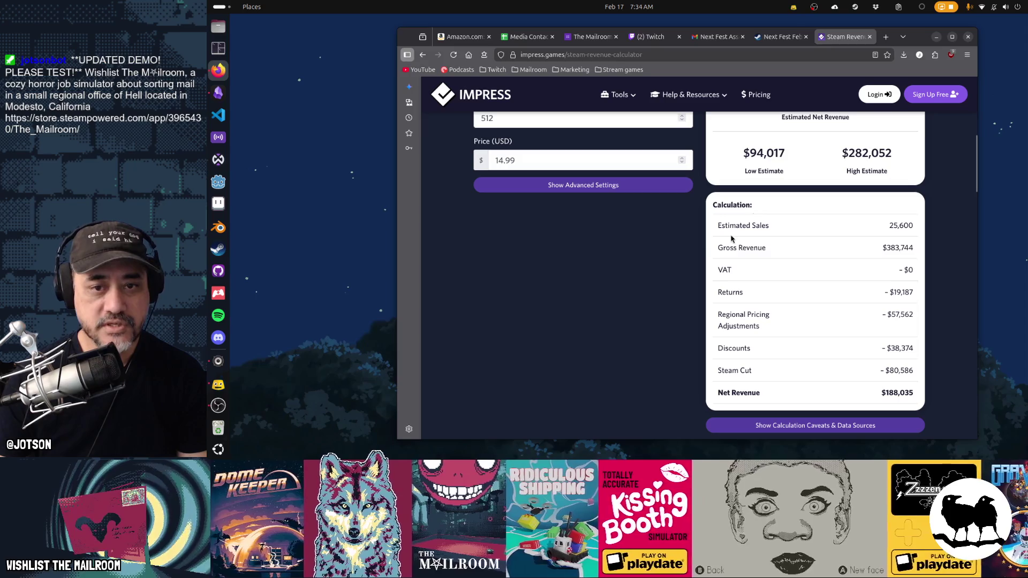
{"action": "scroll", "coordinate": [768, 346], "scroll_direction": "up", "scroll_amount": 2}
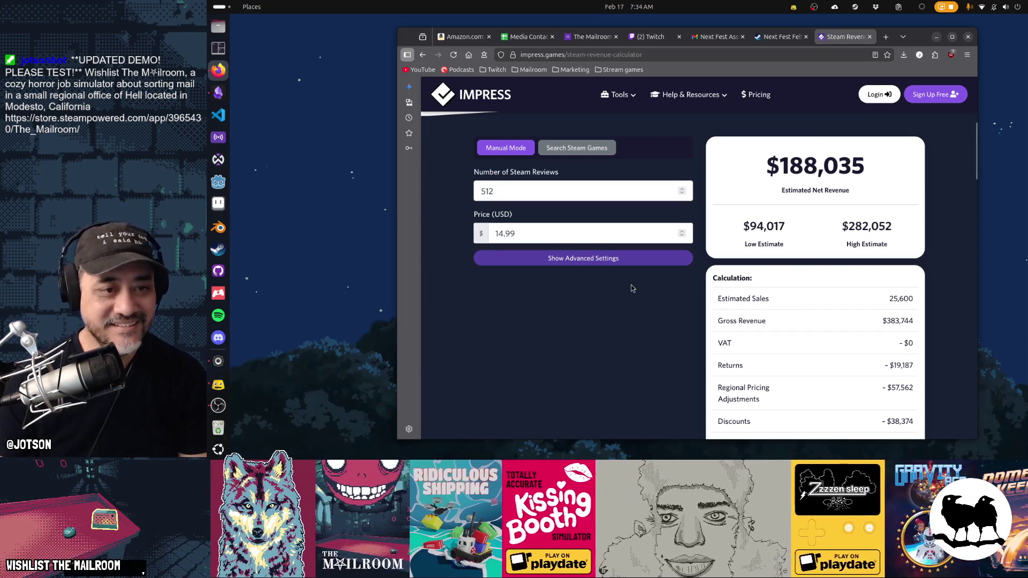
{"action": "left_click", "coordinate": [616, 259]}
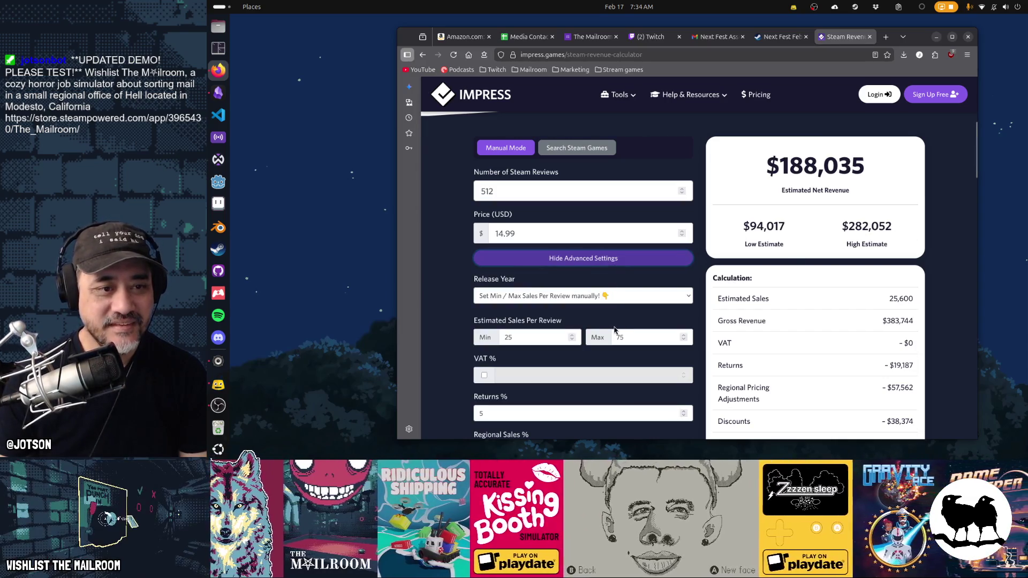
{"action": "left_click_drag", "start_coordinate": [498, 191], "coordinate": [445, 184]}
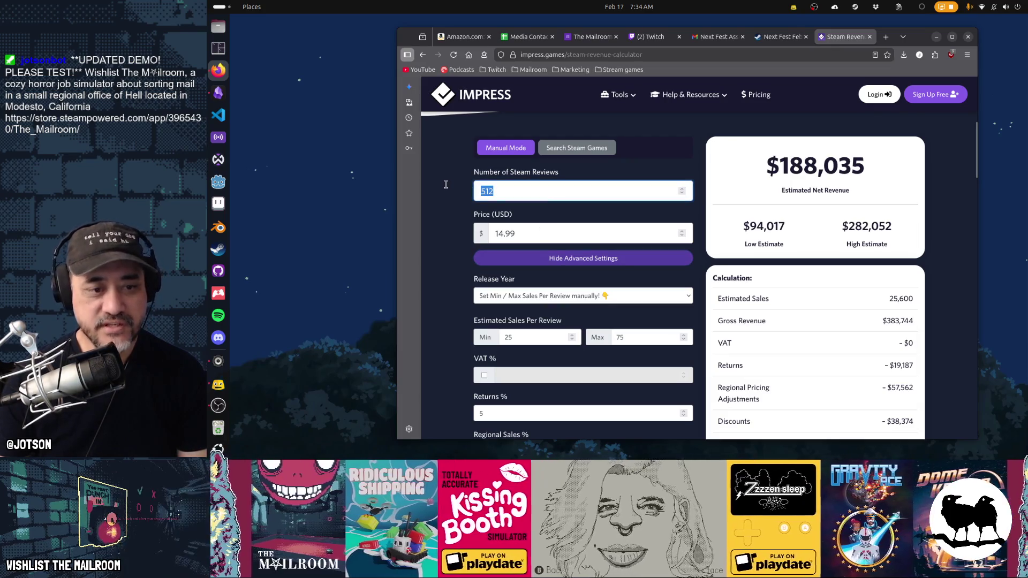
{"action": "left_click_drag", "start_coordinate": [522, 234], "coordinate": [460, 229]}
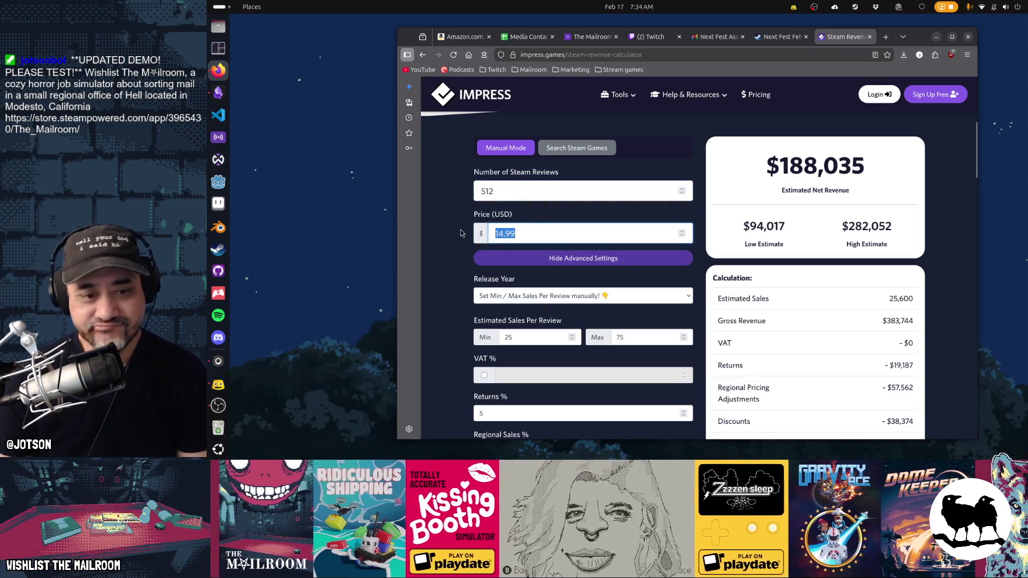
{"action": "scroll", "coordinate": [461, 233], "scroll_direction": "down", "scroll_amount": 3}
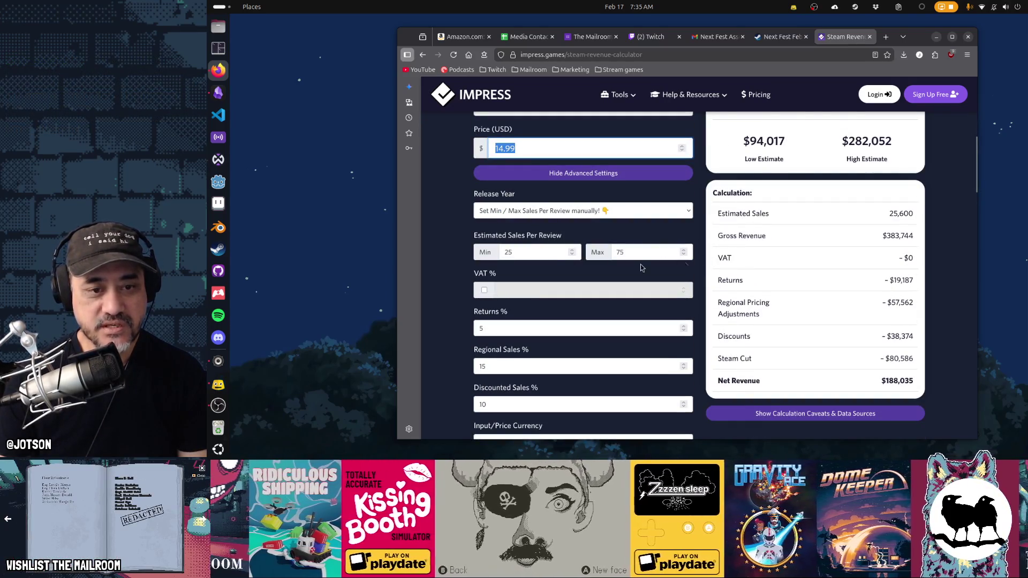
{"action": "scroll", "coordinate": [621, 298], "scroll_direction": "down", "scroll_amount": 3}
{"action": "scroll", "coordinate": [622, 300], "scroll_direction": "down", "scroll_amount": 1}
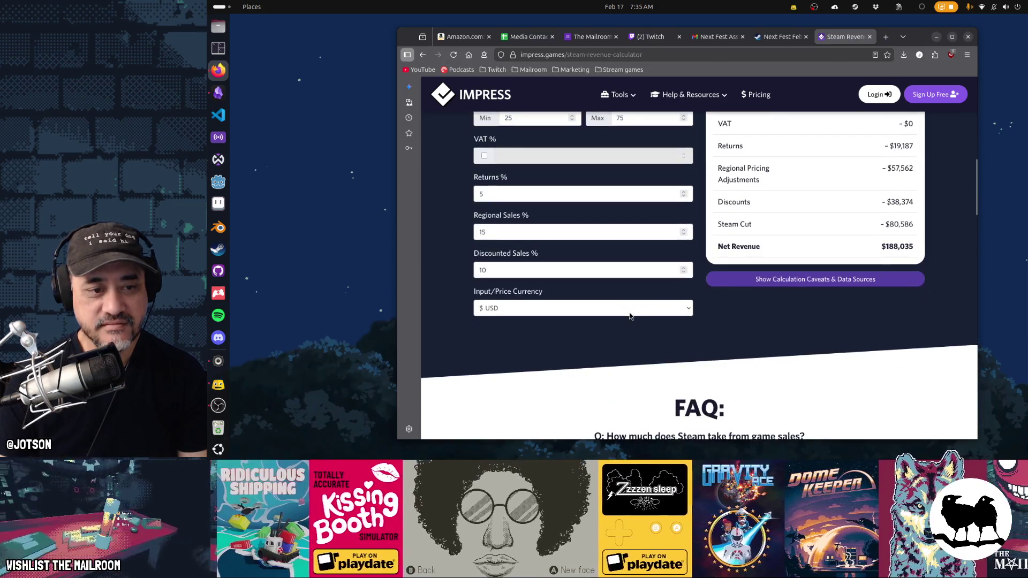
{"action": "scroll", "coordinate": [542, 328], "scroll_direction": "up", "scroll_amount": 5}
{"action": "scroll", "coordinate": [542, 328], "scroll_direction": "down", "scroll_amount": 2}
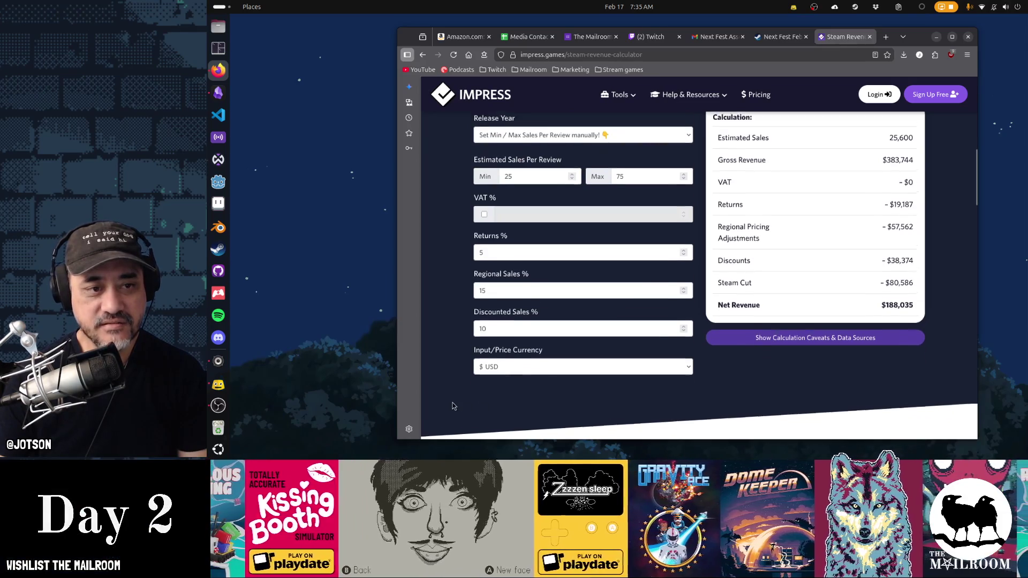
{"action": "scroll", "coordinate": [452, 402], "scroll_direction": "up", "scroll_amount": 3}
{"action": "scroll", "coordinate": [458, 391], "scroll_direction": "up", "scroll_amount": 1}
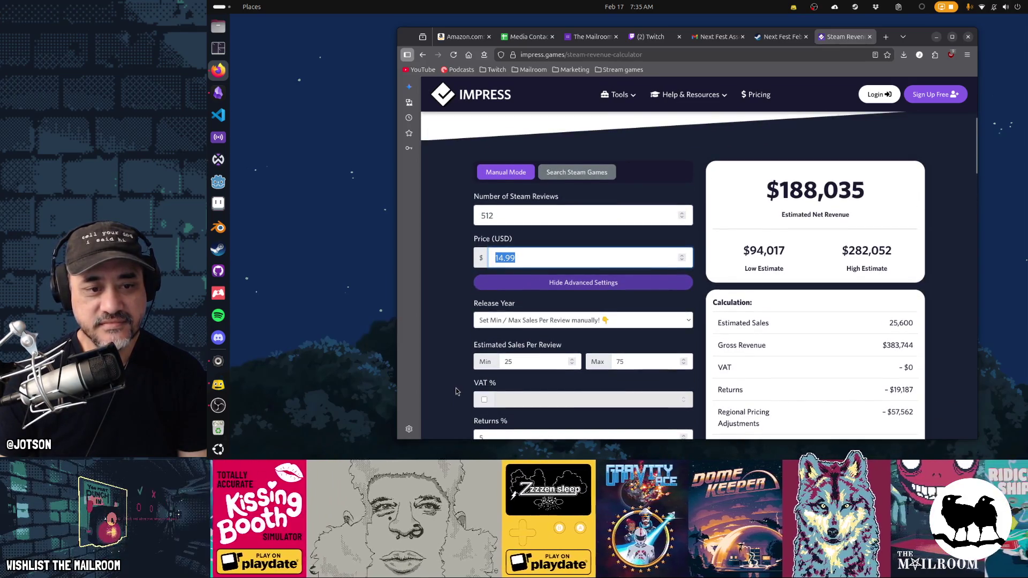
{"action": "scroll", "coordinate": [954, 342], "scroll_direction": "down", "scroll_amount": 2}
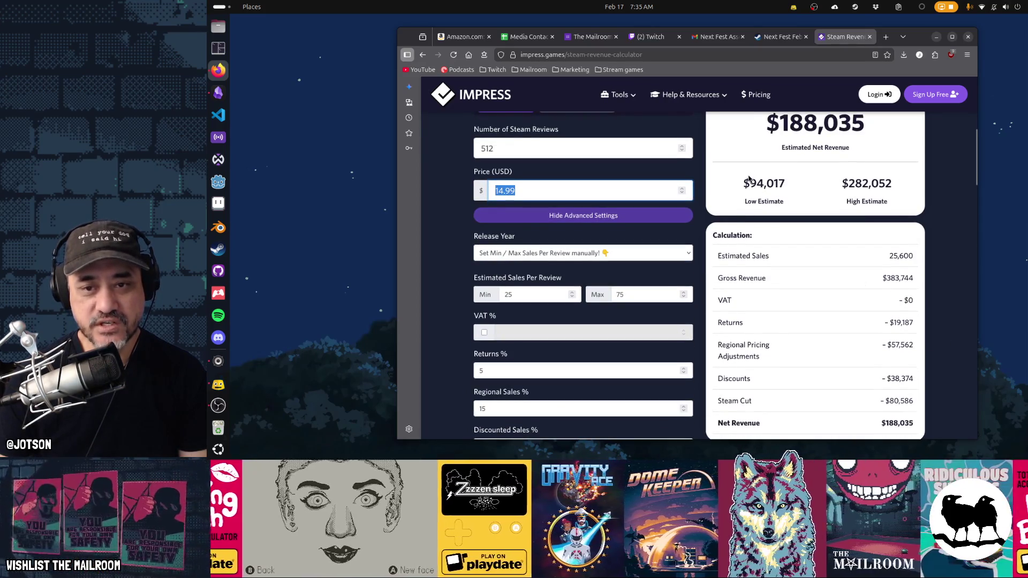
{"action": "key", "text": "alt+Left"}
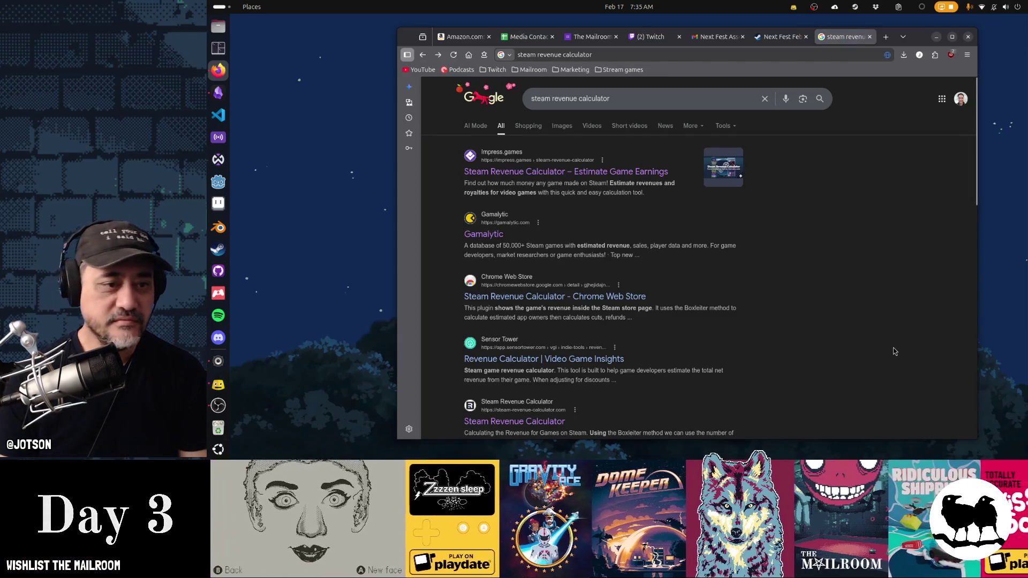
{"action": "left_click", "coordinate": [479, 234]}
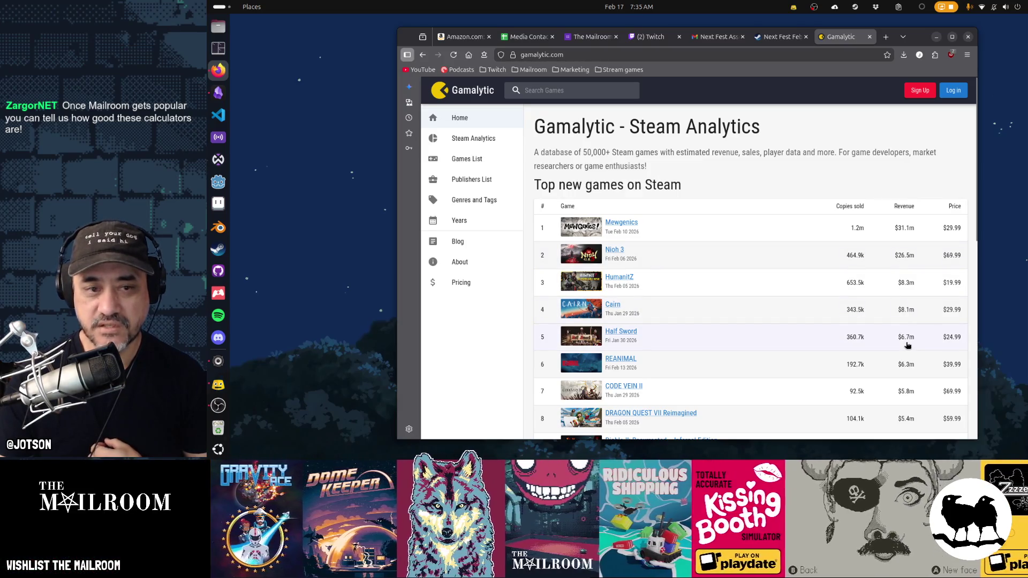
{"action": "key", "text": "alt+Left"}
{"action": "scroll", "coordinate": [863, 373], "scroll_direction": "down", "scroll_amount": 3}
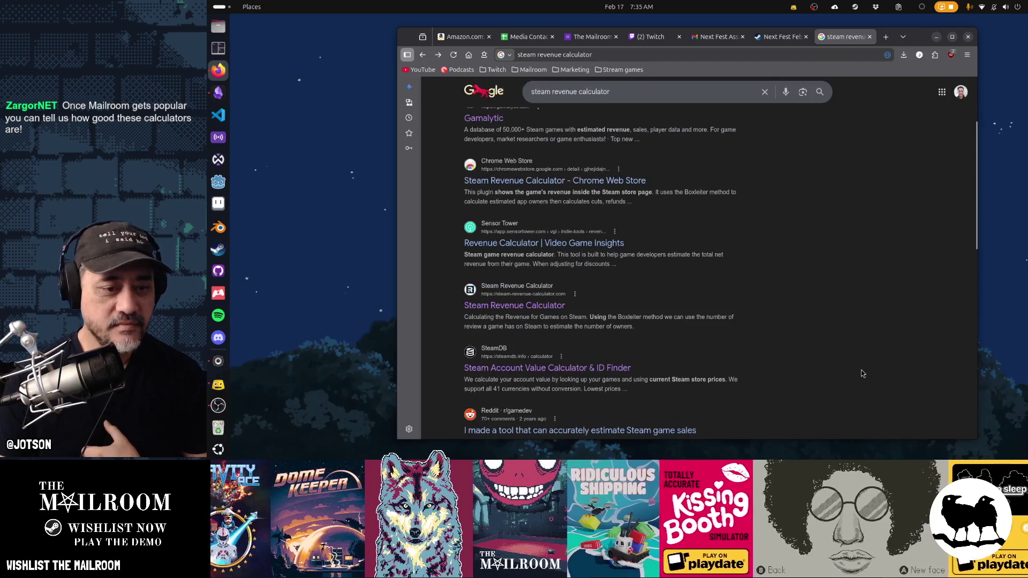
{"action": "left_click", "coordinate": [775, 306]}
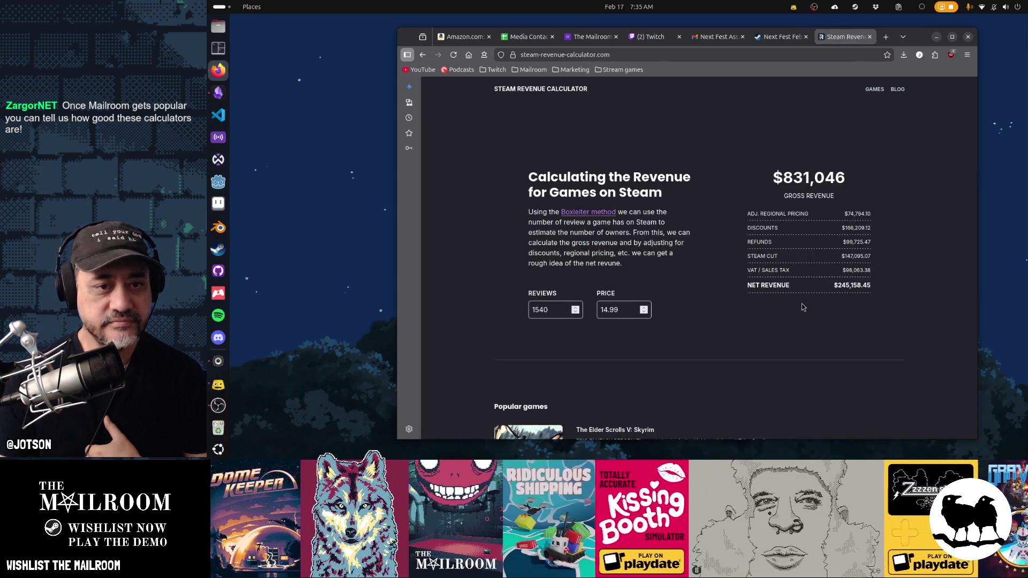
- Replace the 1540 review count with 526 in the Steam Revenue Calculator
{"action": "double_click", "coordinate": [553, 309]}
{"action": "type", "text": "526"}
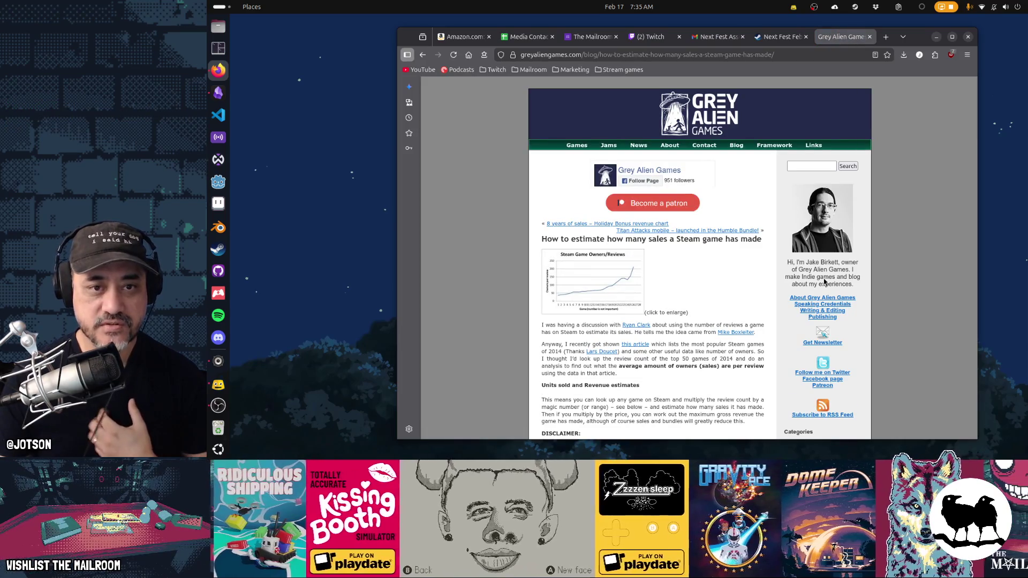
- Scroll through the Grey Alien Games article on estimating Steam sales, then go back
{"action": "scroll", "coordinate": [824, 282], "scroll_direction": "down", "scroll_amount": 3}
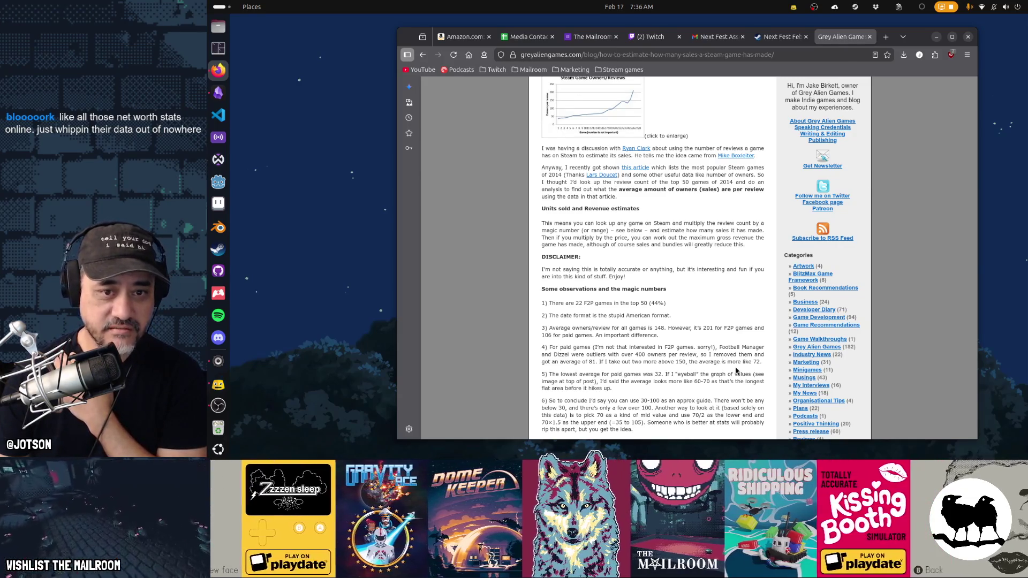
{"action": "key", "text": "alt+Left"}
{"action": "key", "text": "alt+Left"}
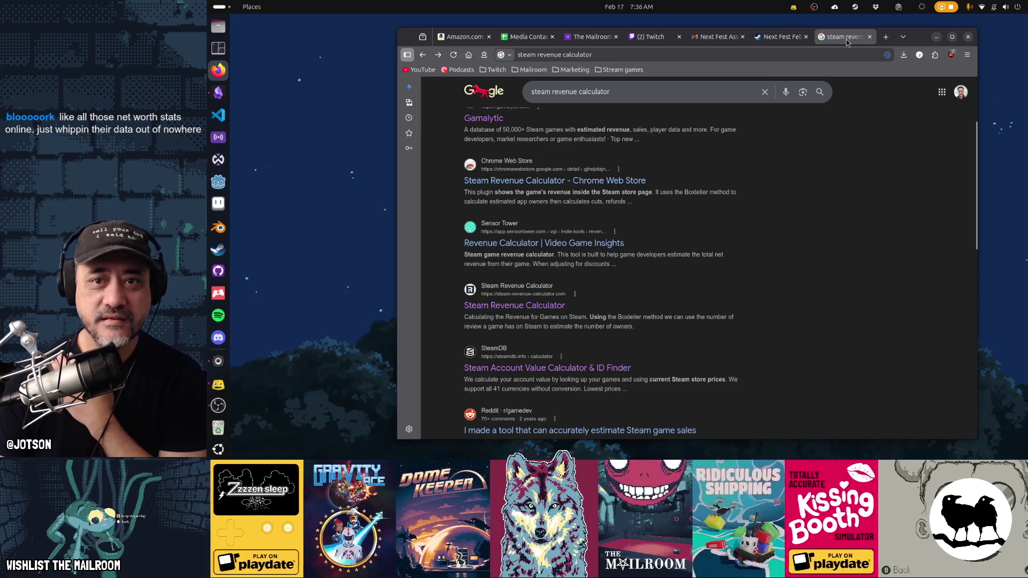
- Close the search tab and scroll the Next Fest February demos down to Truck Driver and FPSCore
{"action": "left_click", "coordinate": [870, 37]}
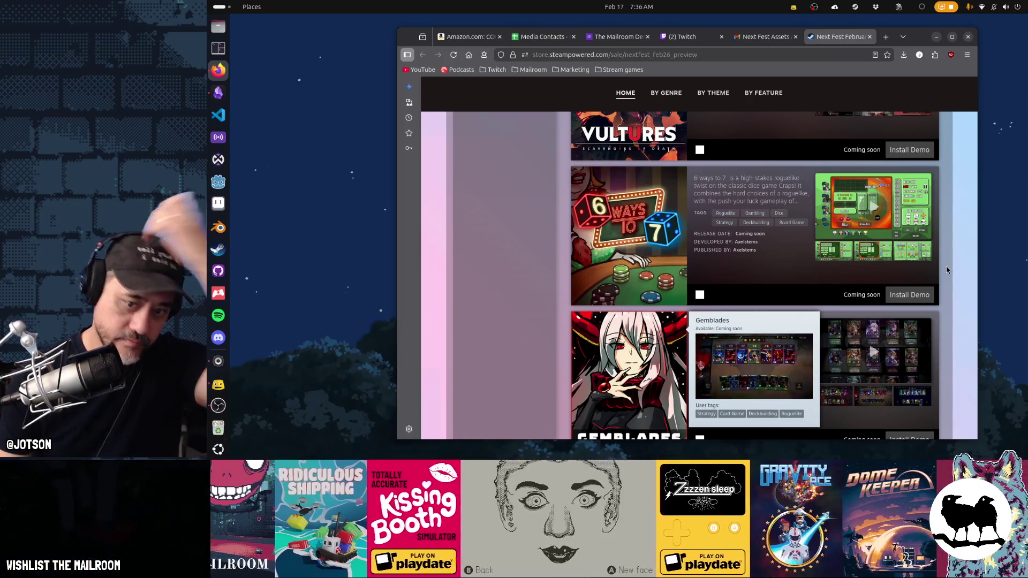
{"action": "scroll", "coordinate": [916, 308], "scroll_direction": "down", "scroll_amount": 3}
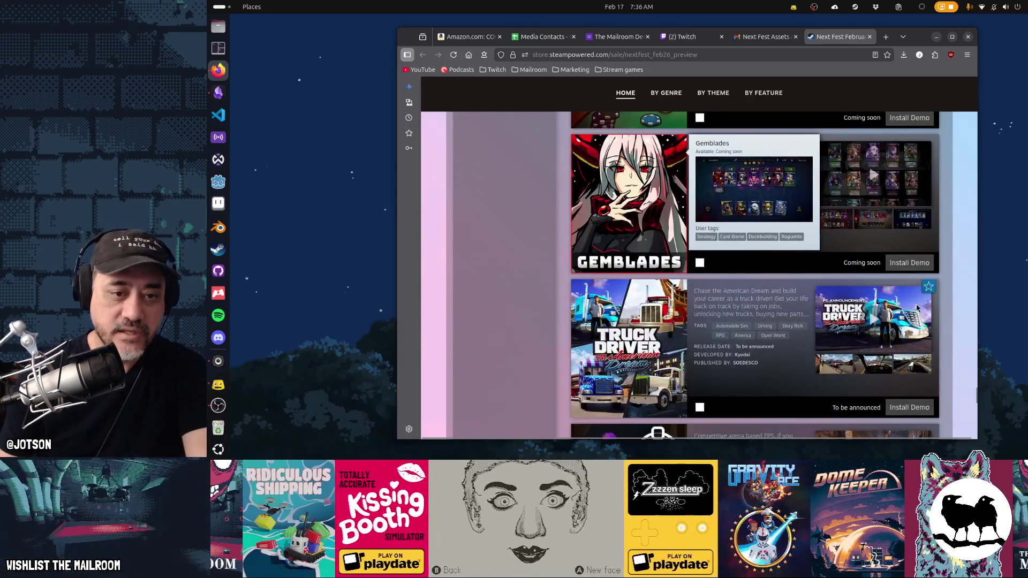
{"action": "scroll", "coordinate": [794, 314], "scroll_direction": "down", "scroll_amount": 2}
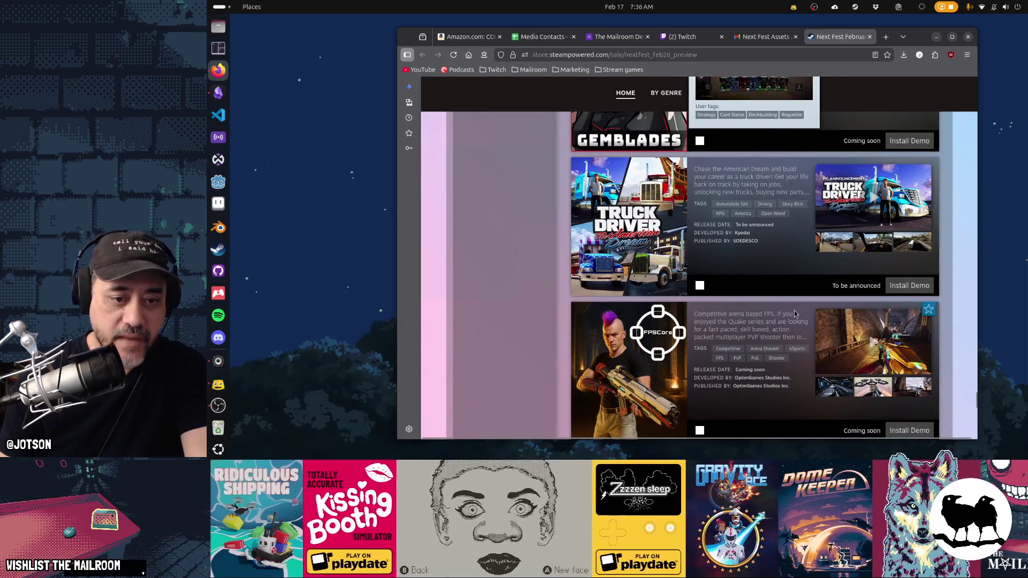
{"action": "scroll", "coordinate": [795, 313], "scroll_direction": "down", "scroll_amount": 3}
{"action": "scroll", "coordinate": [794, 314], "scroll_direction": "down", "scroll_amount": 2}
- Open RIXE's page, return to the store front, and scroll through REANIMAL's reviews and editions
{"action": "left_click", "coordinate": [794, 313]}
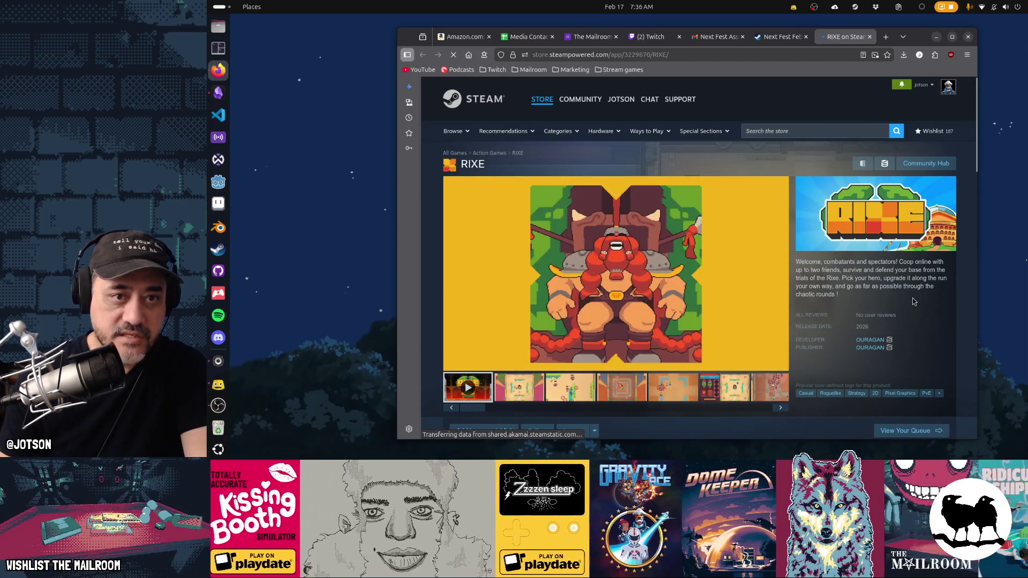
{"action": "left_click", "coordinate": [541, 99]}
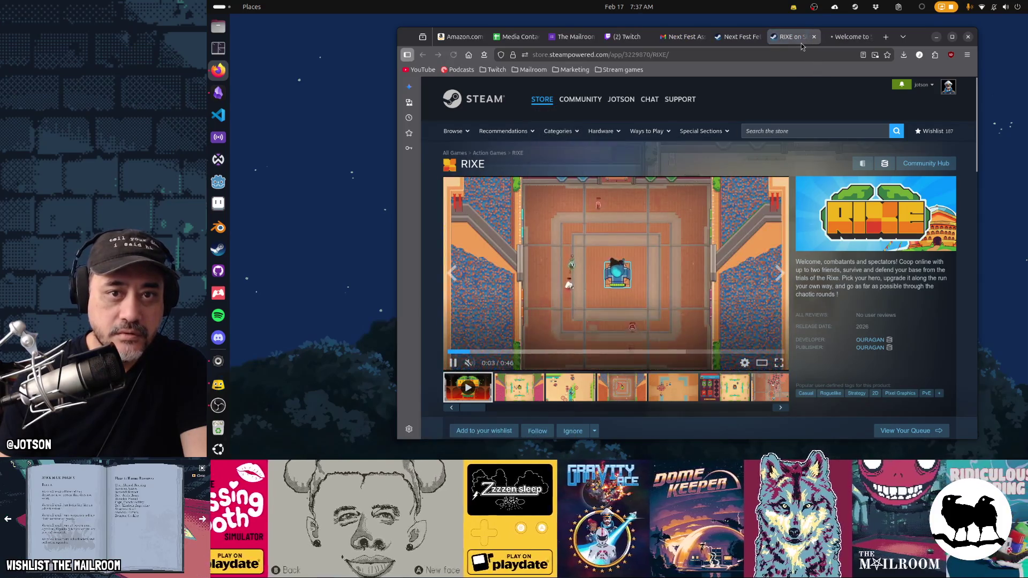
{"action": "scroll", "coordinate": [908, 264], "scroll_direction": "down", "scroll_amount": 3}
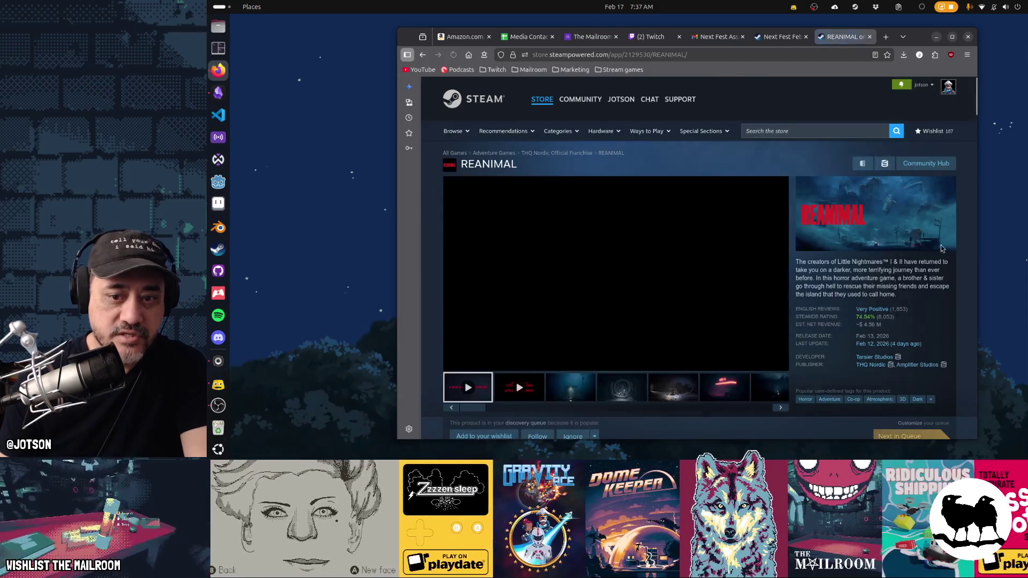
{"action": "scroll", "coordinate": [969, 262], "scroll_direction": "down", "scroll_amount": 5}
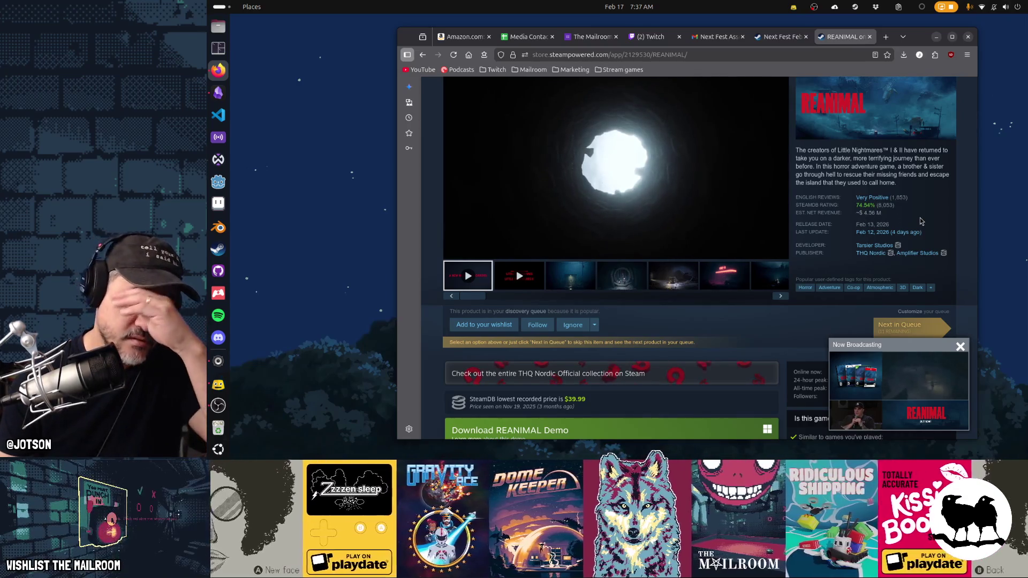
{"action": "scroll", "coordinate": [920, 221], "scroll_direction": "down", "scroll_amount": 3}
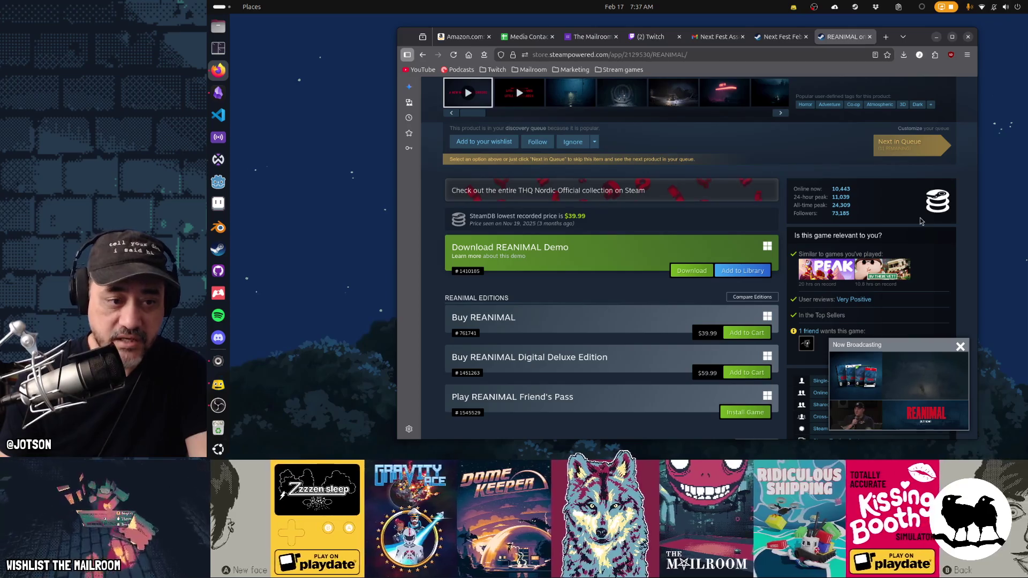
{"action": "scroll", "coordinate": [914, 236], "scroll_direction": "up", "scroll_amount": 3}
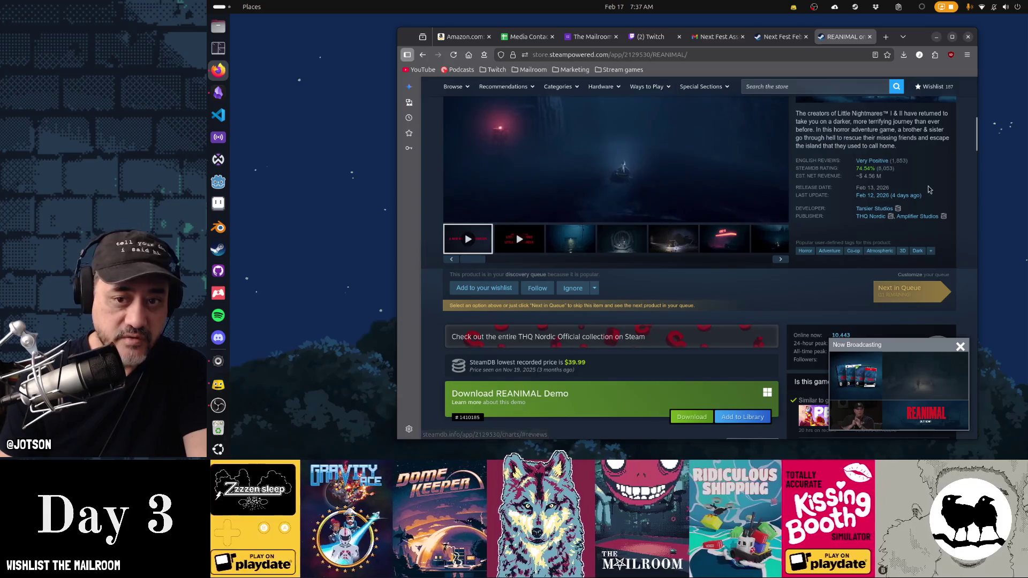
{"action": "scroll", "coordinate": [929, 190], "scroll_direction": "down", "scroll_amount": 3}
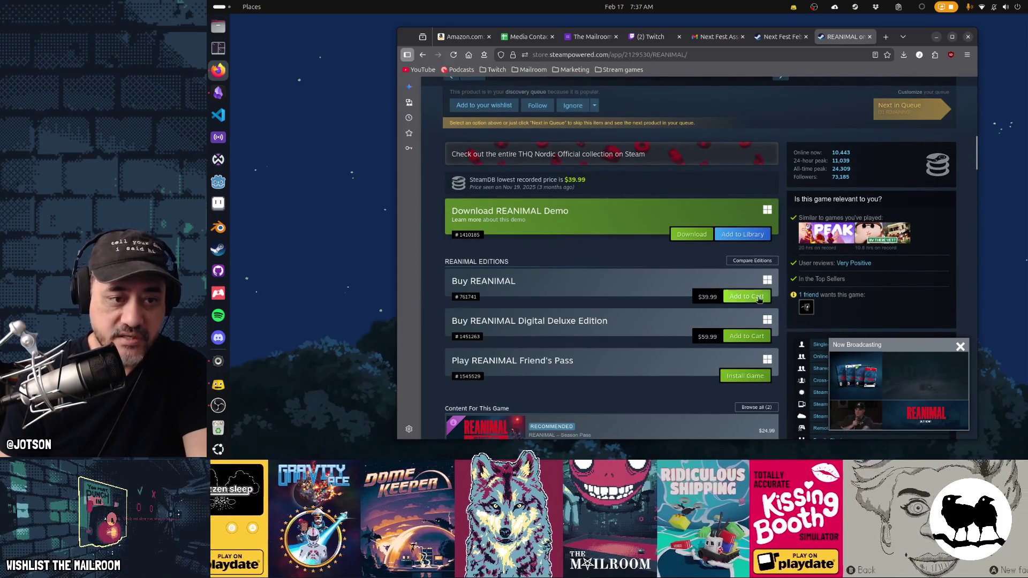
{"action": "scroll", "coordinate": [881, 256], "scroll_direction": "up", "scroll_amount": 5}
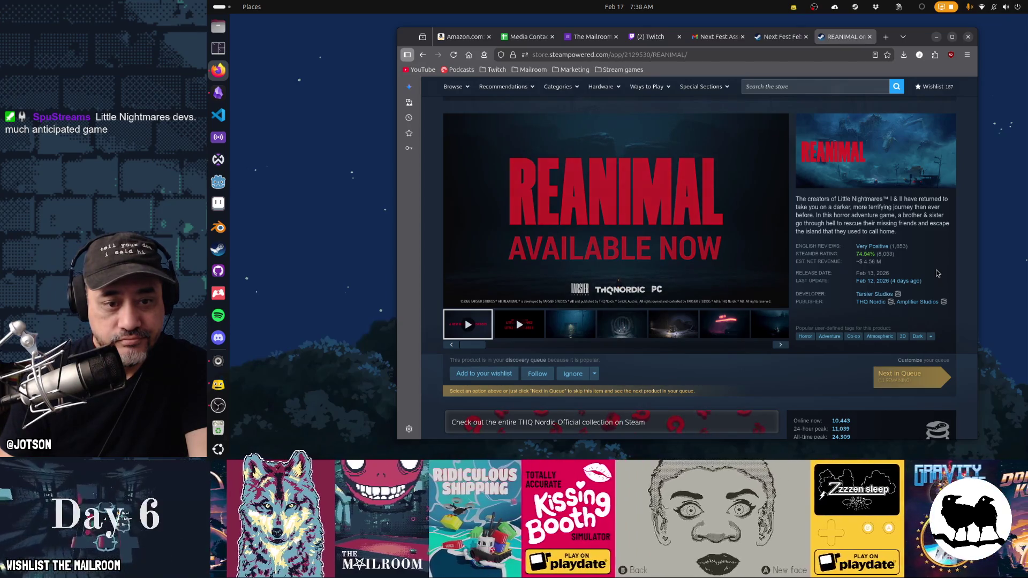
{"action": "key", "text": "super"}
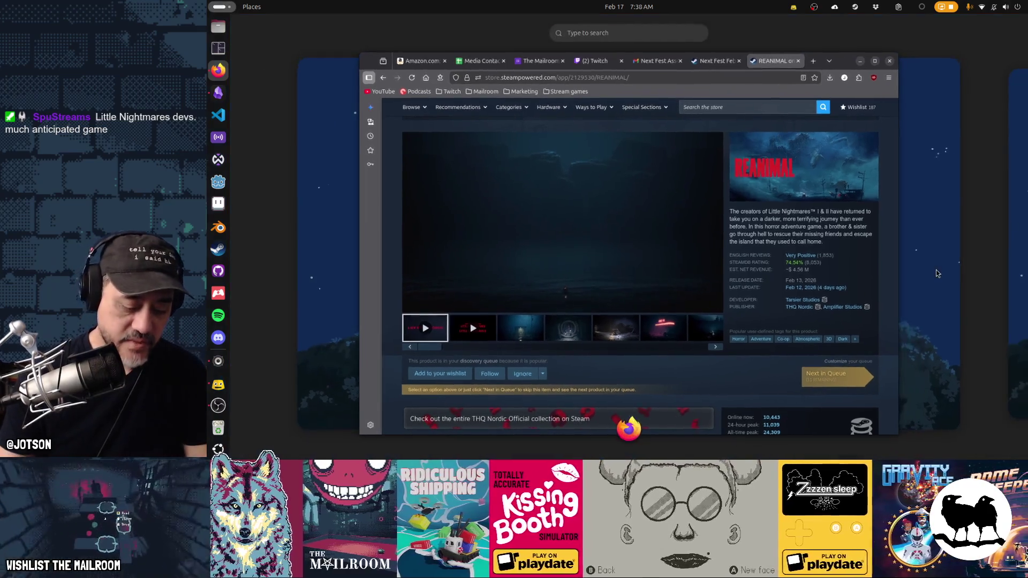
{"action": "type", "text": "40*"}
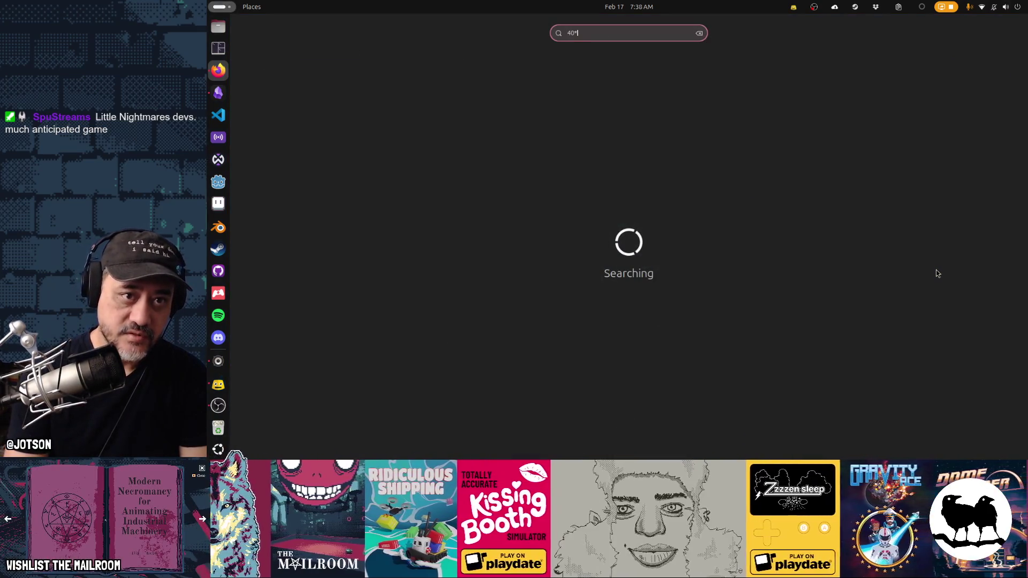
{"action": "type", "text": "150000"}
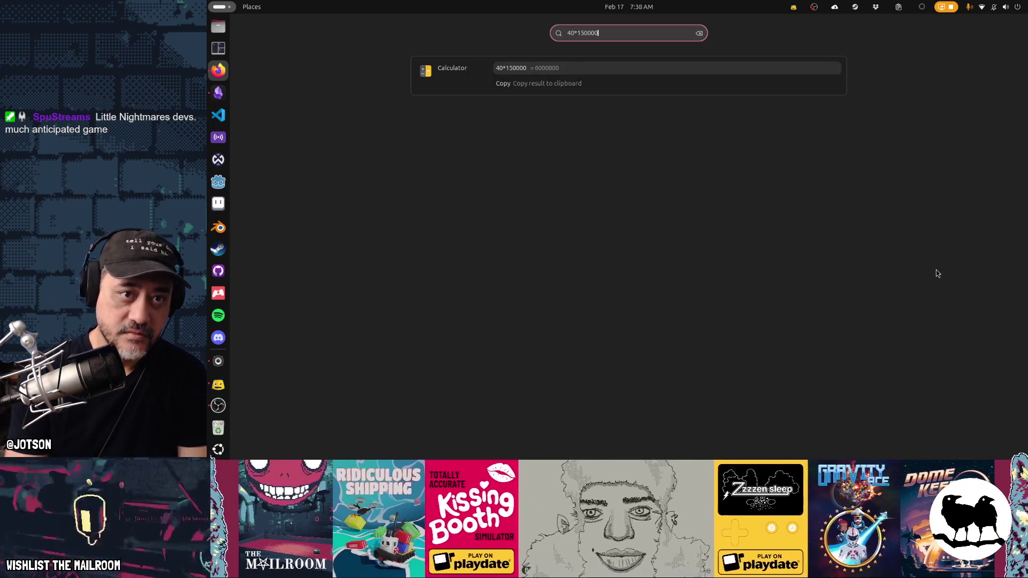
{"action": "type", "text": "*4"}
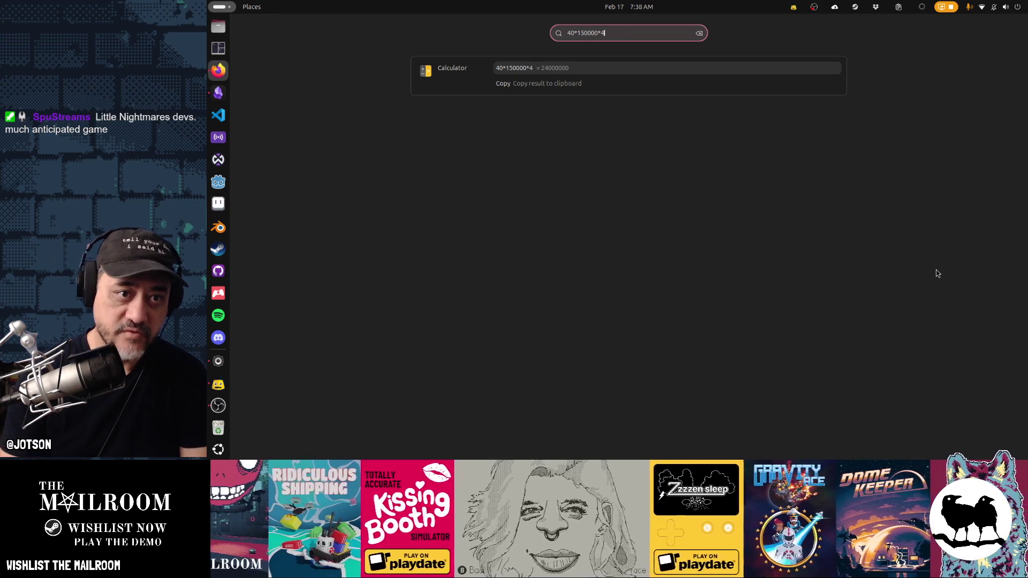
{"action": "key", "text": "Return"}
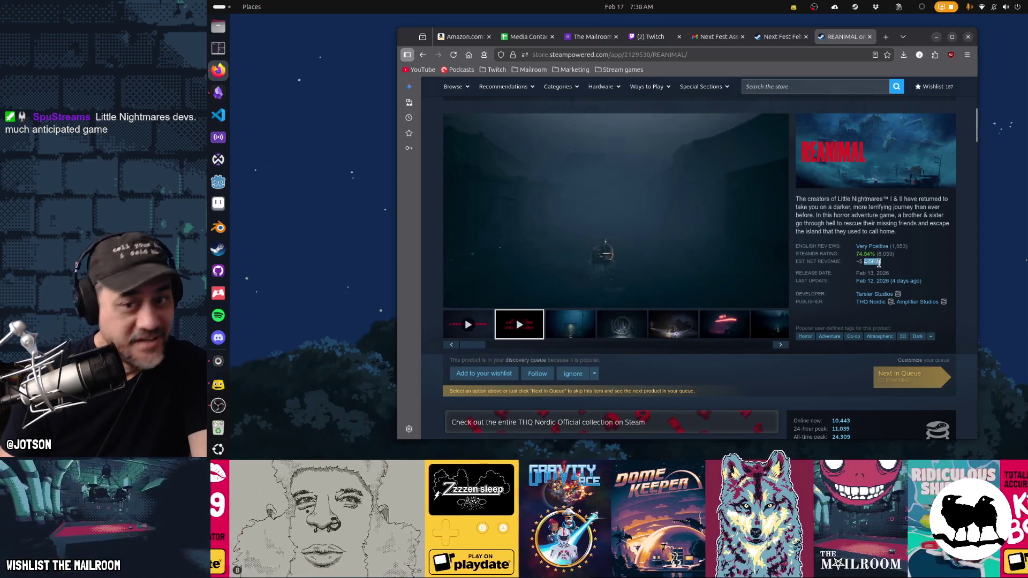
- Highlight REANIMAL's 4.56 M estimated net revenue, then go back to the Steam store home page
{"action": "left_click_drag", "start_coordinate": [864, 262], "coordinate": [889, 262]}
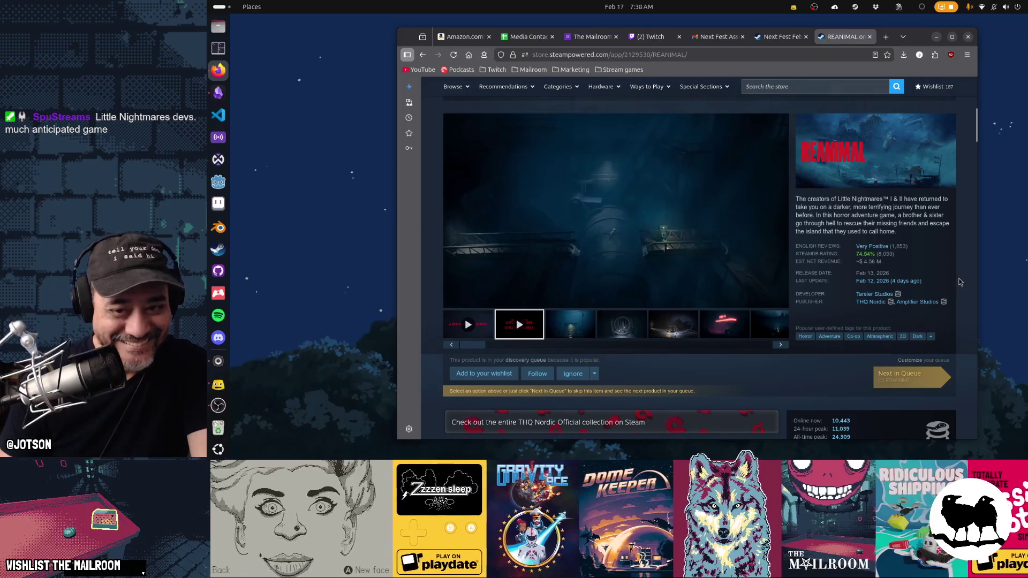
{"action": "key", "text": "alt+Left"}
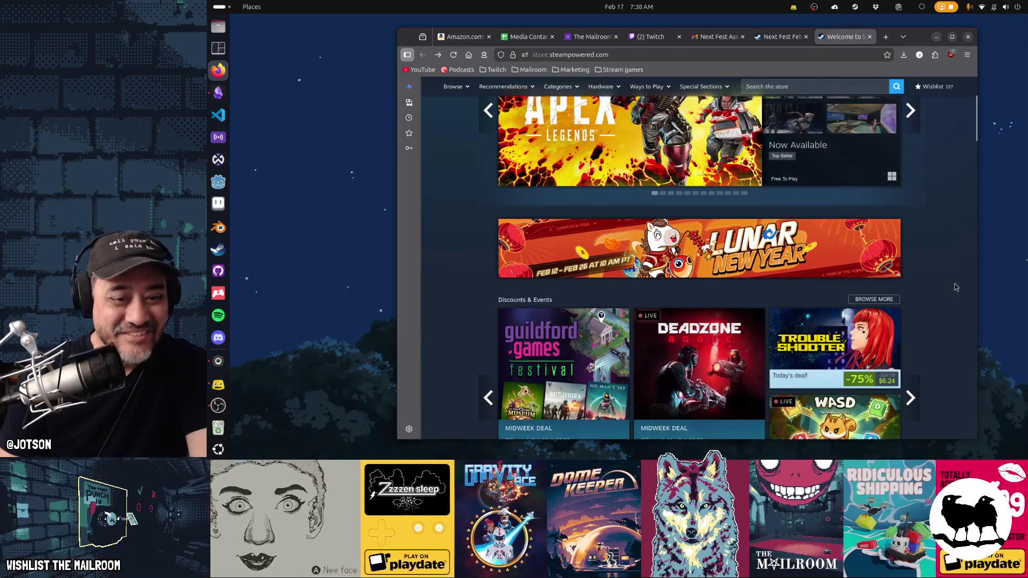
{"action": "scroll", "coordinate": [957, 288], "scroll_direction": "down", "scroll_amount": 3}
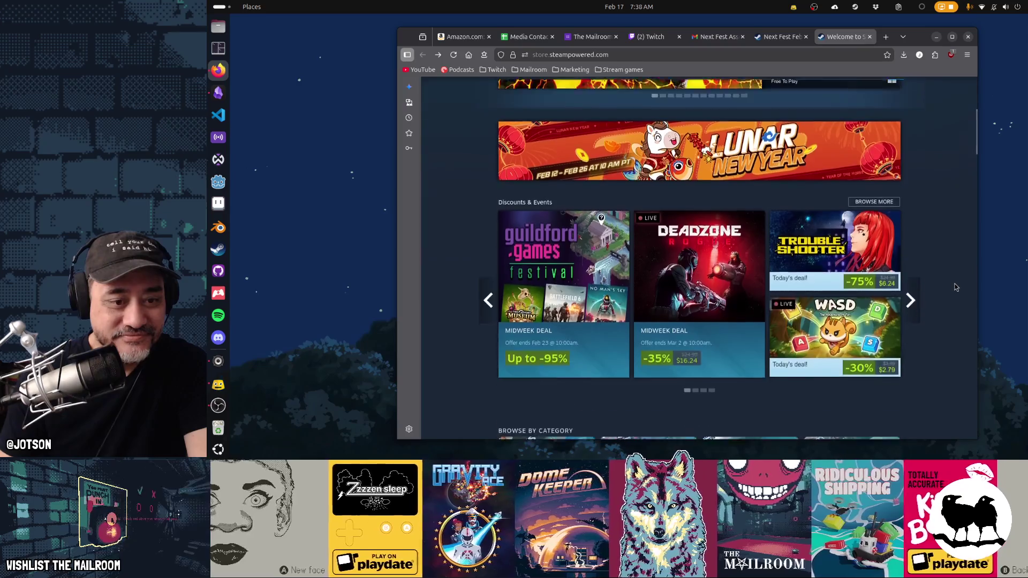
- Close the store front tab and browse the Next Fest demo list, loading more games
{"action": "middle_click", "coordinate": [839, 38]}
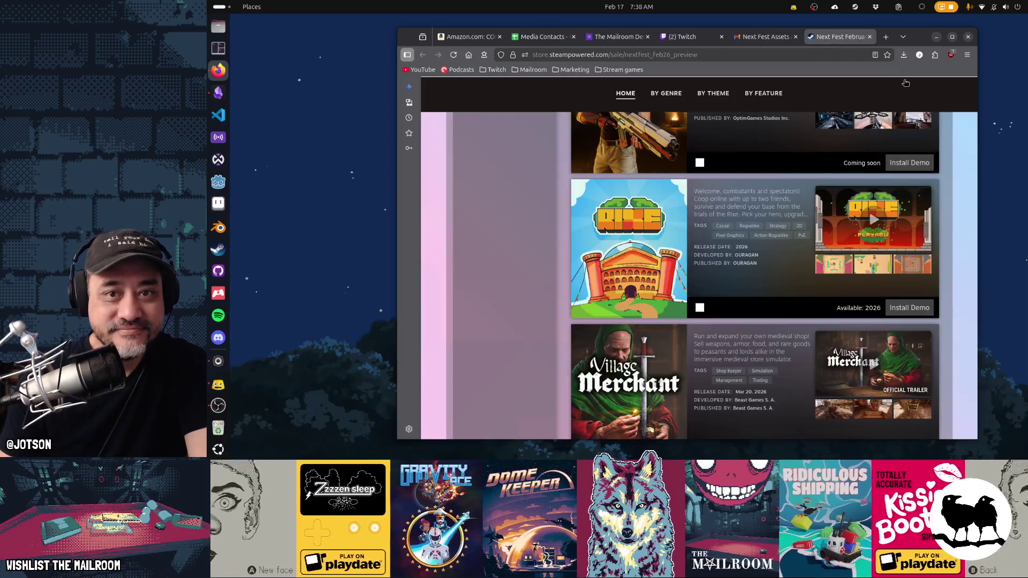
{"action": "scroll", "coordinate": [936, 159], "scroll_direction": "down", "scroll_amount": 3}
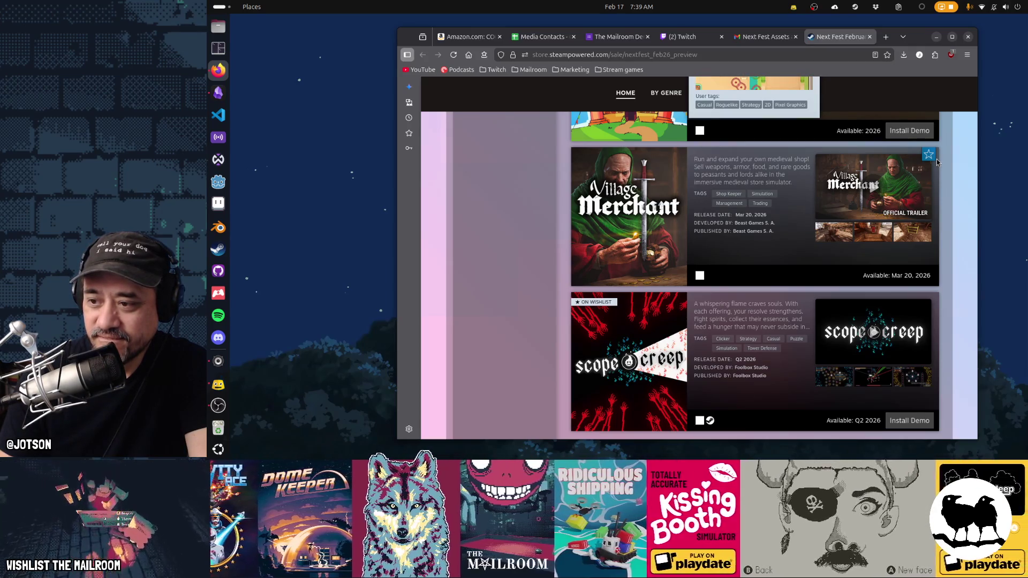
{"action": "scroll", "coordinate": [936, 160], "scroll_direction": "down", "scroll_amount": 2}
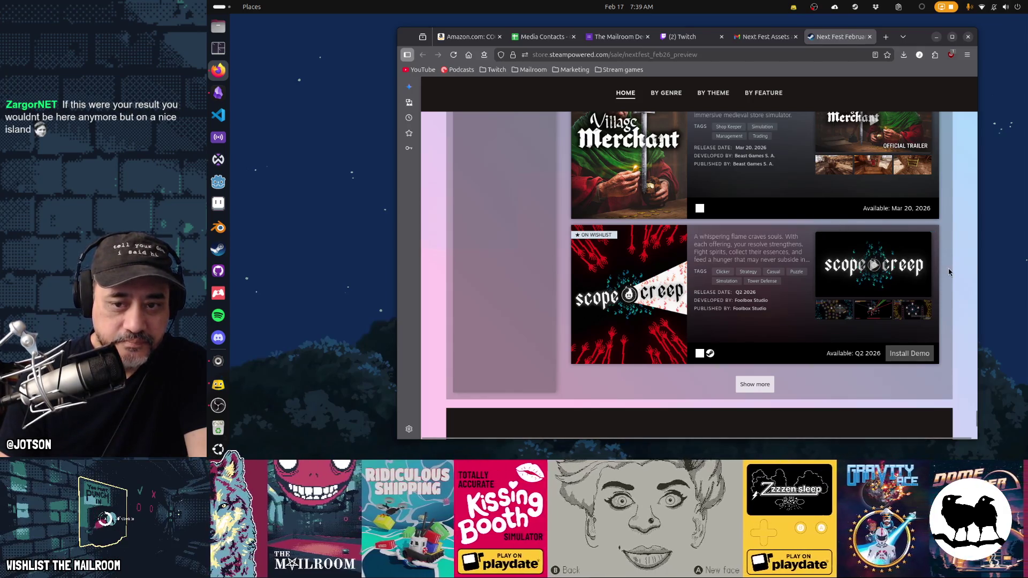
{"action": "scroll", "coordinate": [949, 272], "scroll_direction": "down", "scroll_amount": 3}
{"action": "left_click", "coordinate": [767, 217]}
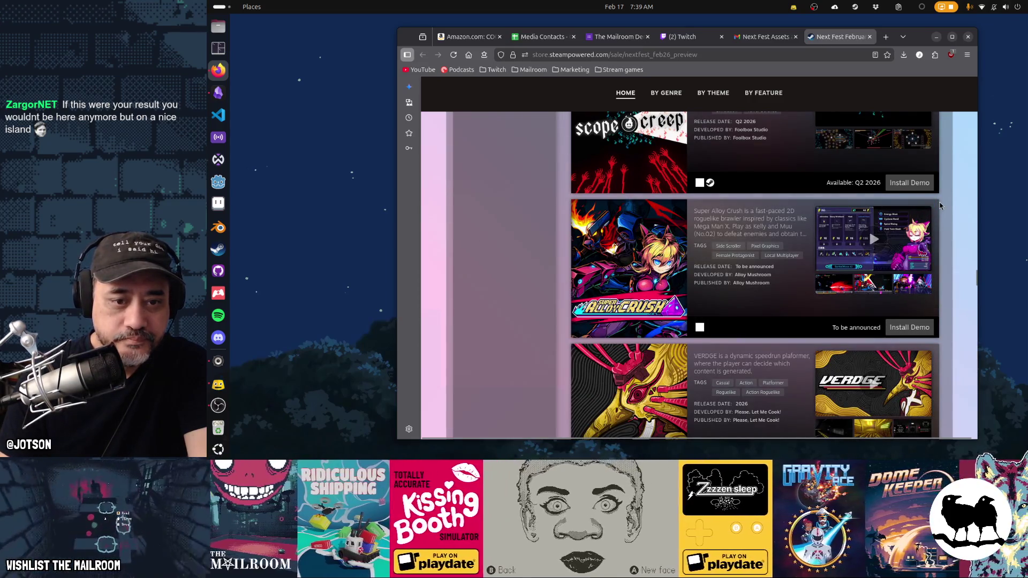
{"action": "scroll", "coordinate": [940, 206], "scroll_direction": "down", "scroll_amount": 2}
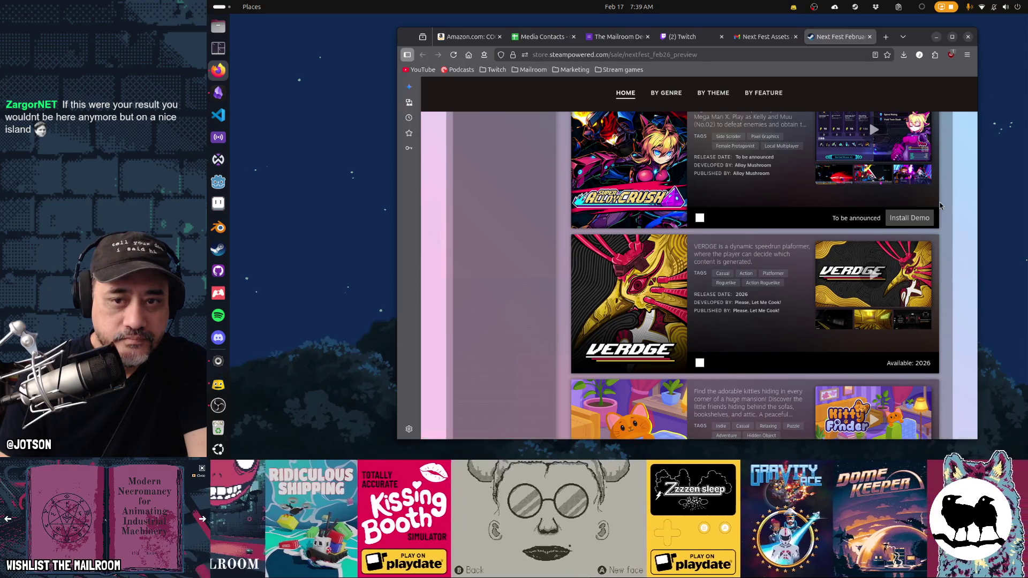
{"action": "scroll", "coordinate": [940, 206], "scroll_direction": "up", "scroll_amount": 1}
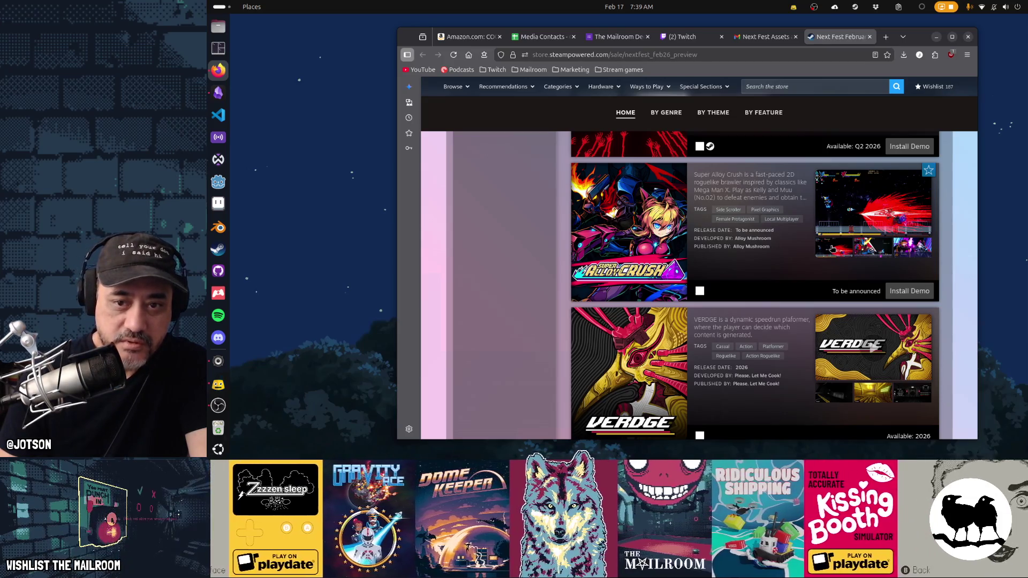
{"action": "scroll", "coordinate": [869, 193], "scroll_direction": "down", "scroll_amount": 4}
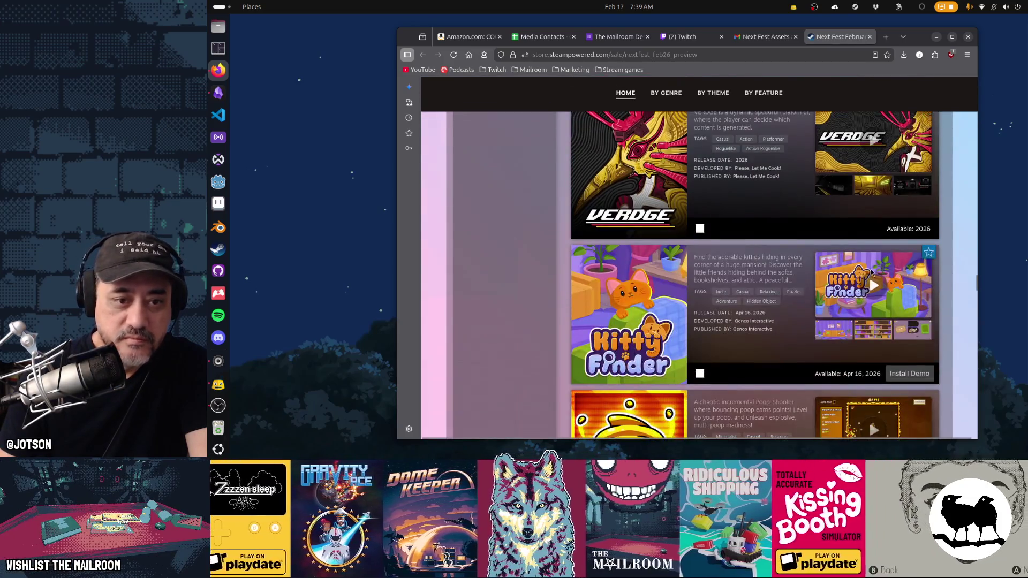
{"action": "scroll", "coordinate": [758, 264], "scroll_direction": "up", "scroll_amount": 2}
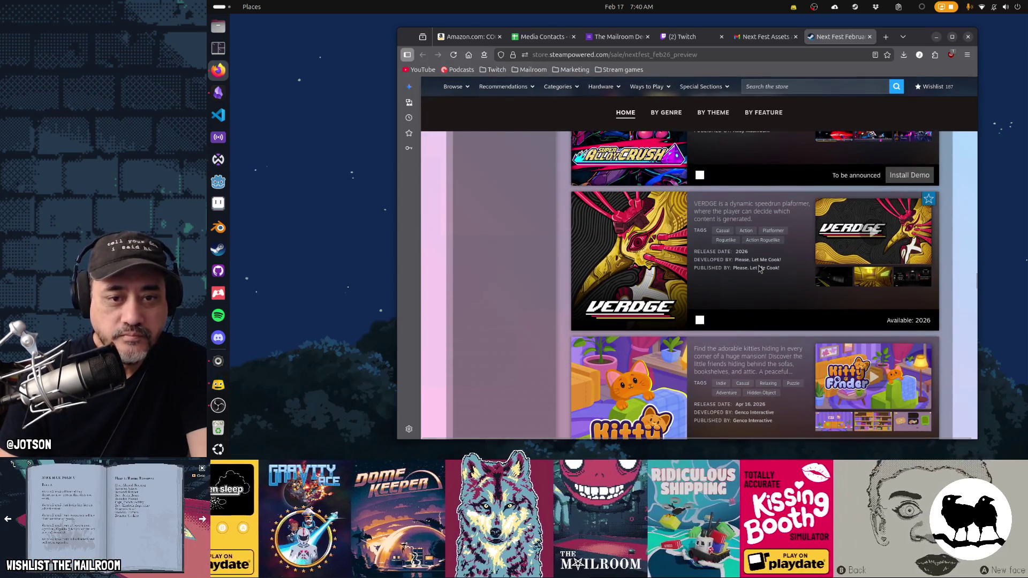
{"action": "scroll", "coordinate": [760, 269], "scroll_direction": "down", "scroll_amount": 1}
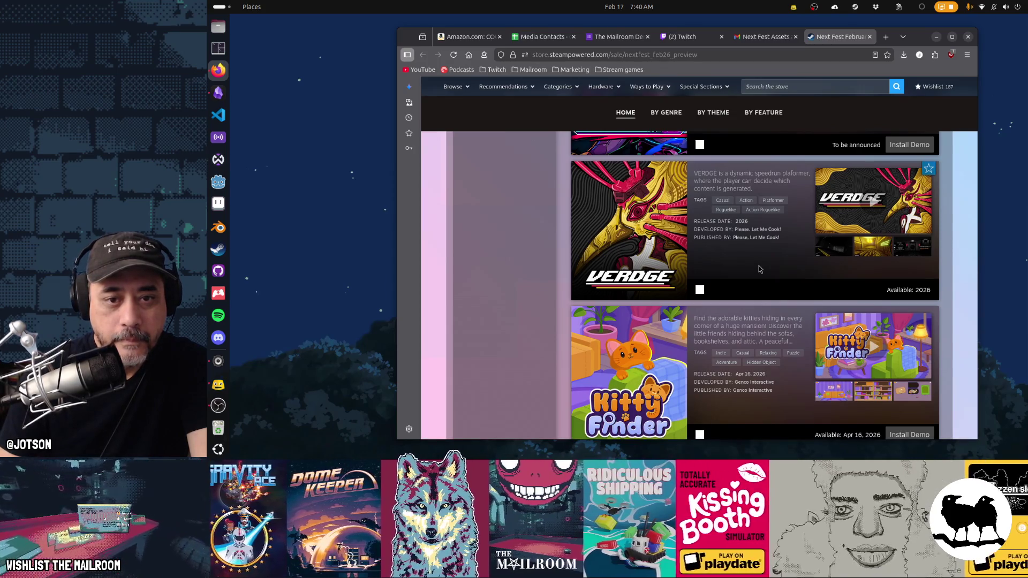
{"action": "scroll", "coordinate": [760, 268], "scroll_direction": "down", "scroll_amount": 2}
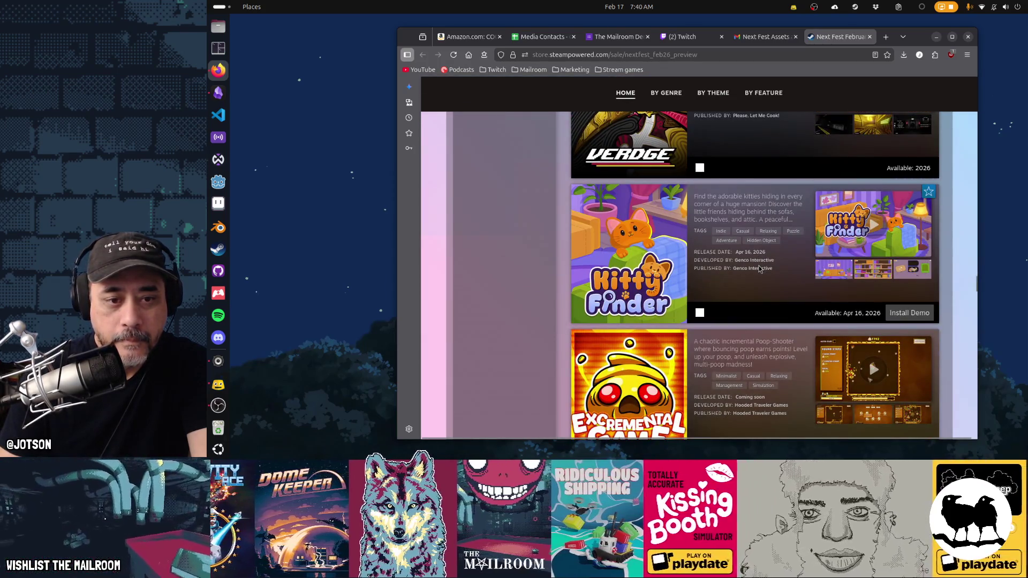
{"action": "scroll", "coordinate": [760, 268], "scroll_direction": "up", "scroll_amount": 2}
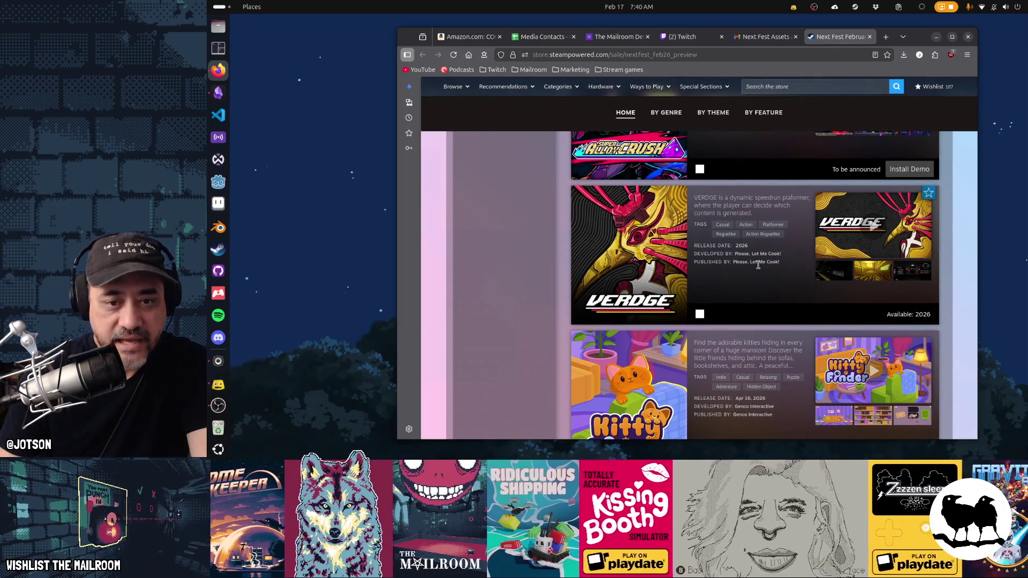
- Open VERDGE's store page in a new tab and follow its SteamDB link
{"action": "middle_click", "coordinate": [663, 255]}
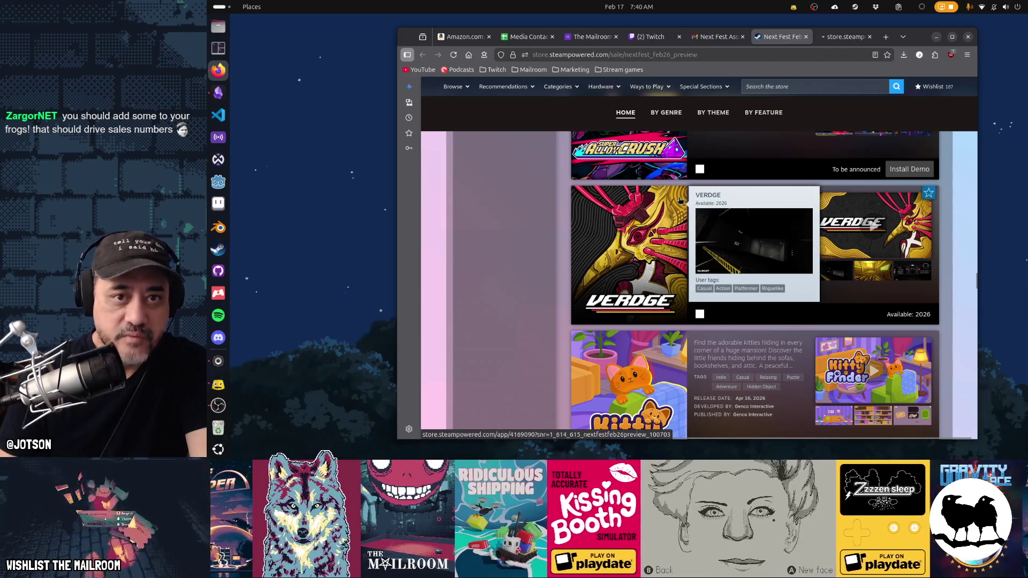
{"action": "left_click", "coordinate": [840, 40]}
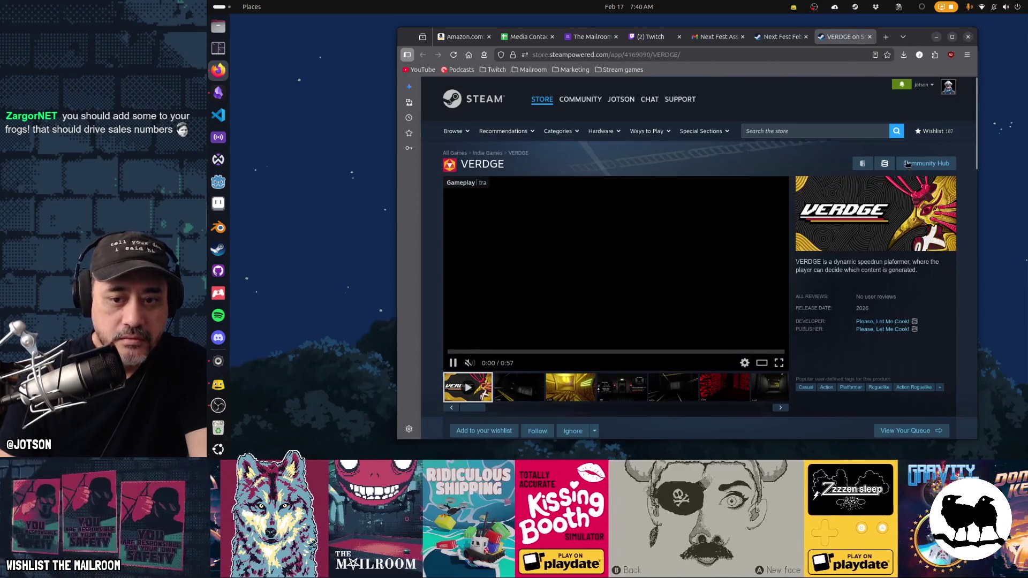
{"action": "scroll", "coordinate": [926, 207], "scroll_direction": "down", "scroll_amount": 5}
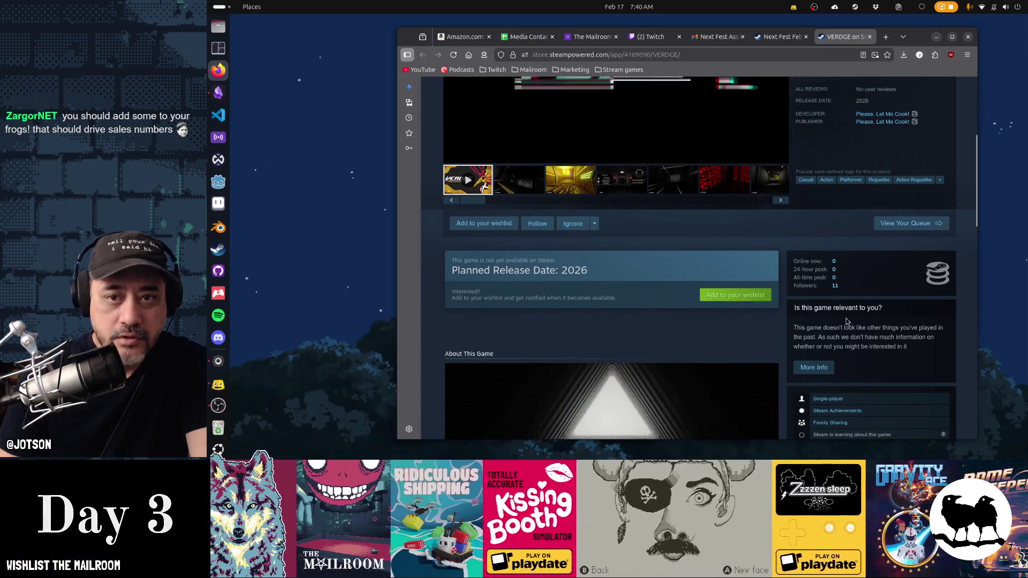
{"action": "left_click", "coordinate": [940, 275]}
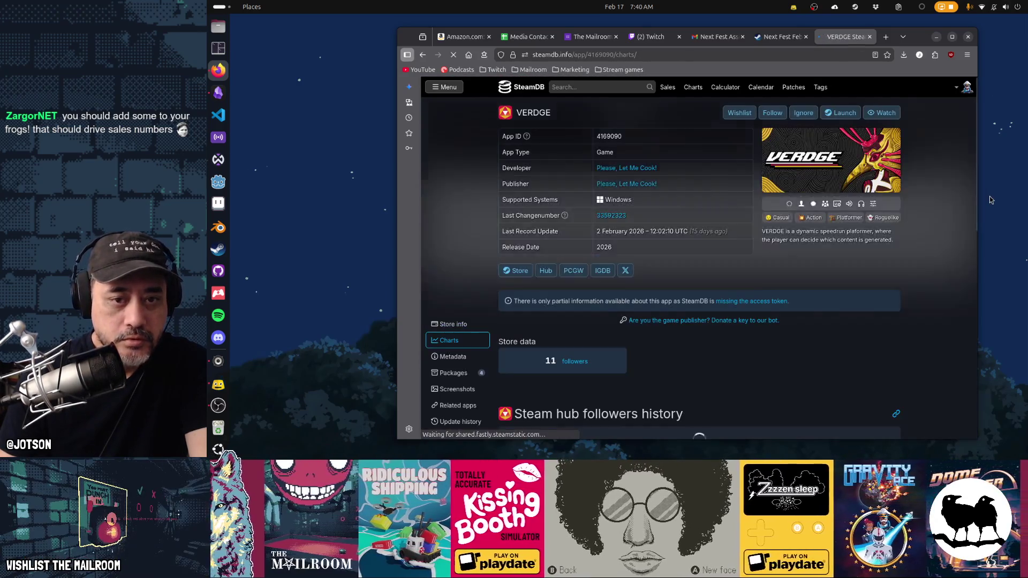
- Check VERDGE's 11-follower SteamDB chart, then close the VERDGE tab
{"action": "scroll", "coordinate": [939, 270], "scroll_direction": "down", "scroll_amount": 2}
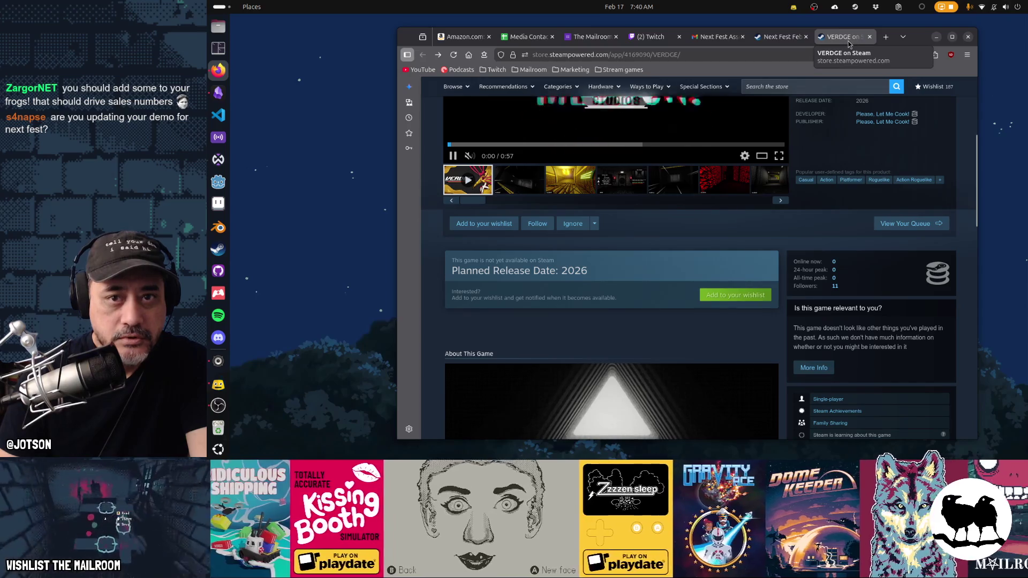
{"action": "scroll", "coordinate": [883, 187], "scroll_direction": "up", "scroll_amount": 4}
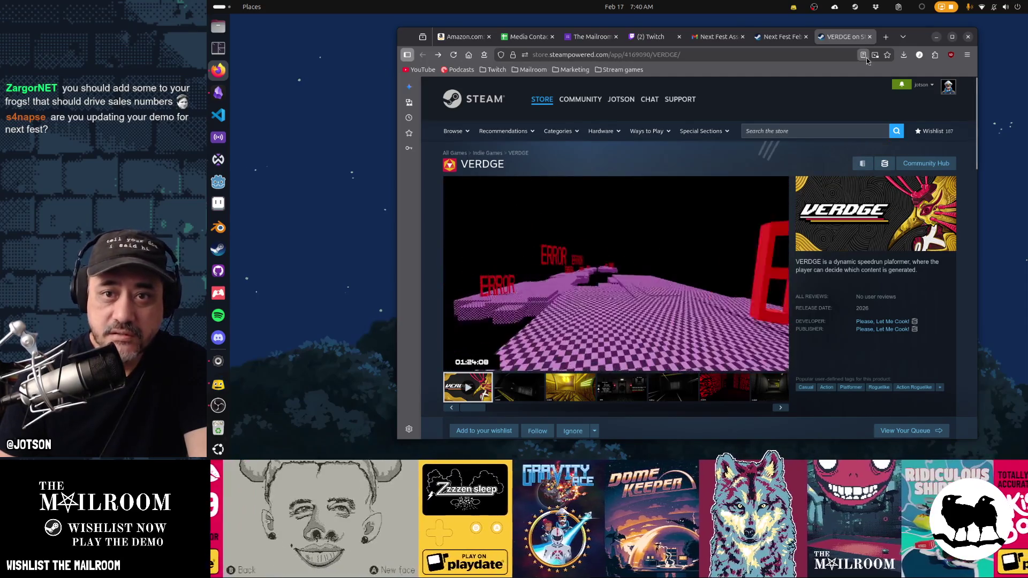
{"action": "key", "text": "ctrl+w"}
{"action": "mouse_move", "coordinate": [904, 237]}
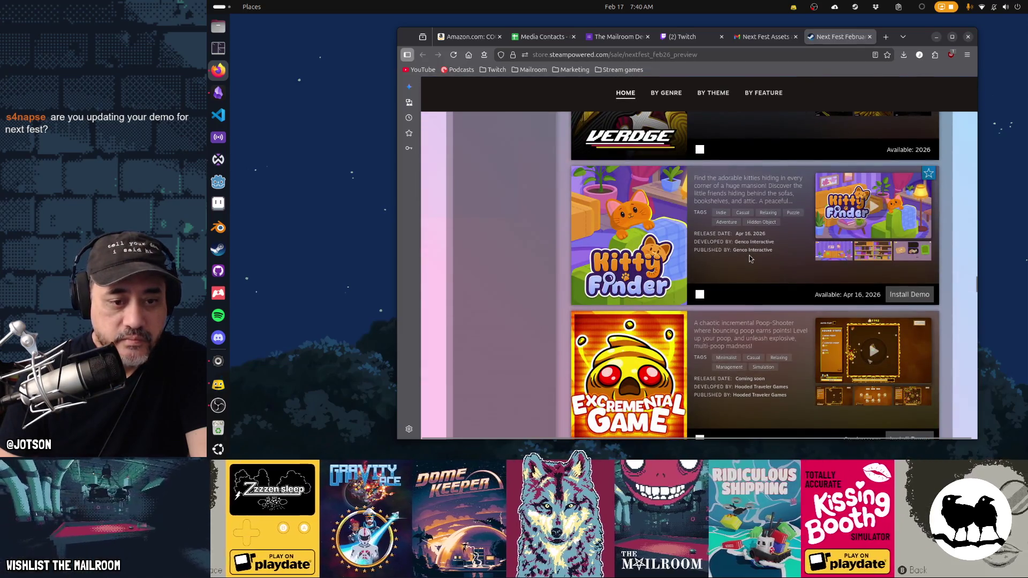
- Open Excremental Game's store page from the sale list and follow its SteamDB link
{"action": "scroll", "coordinate": [749, 256], "scroll_direction": "down", "scroll_amount": 2}
{"action": "left_click", "coordinate": [749, 255]}
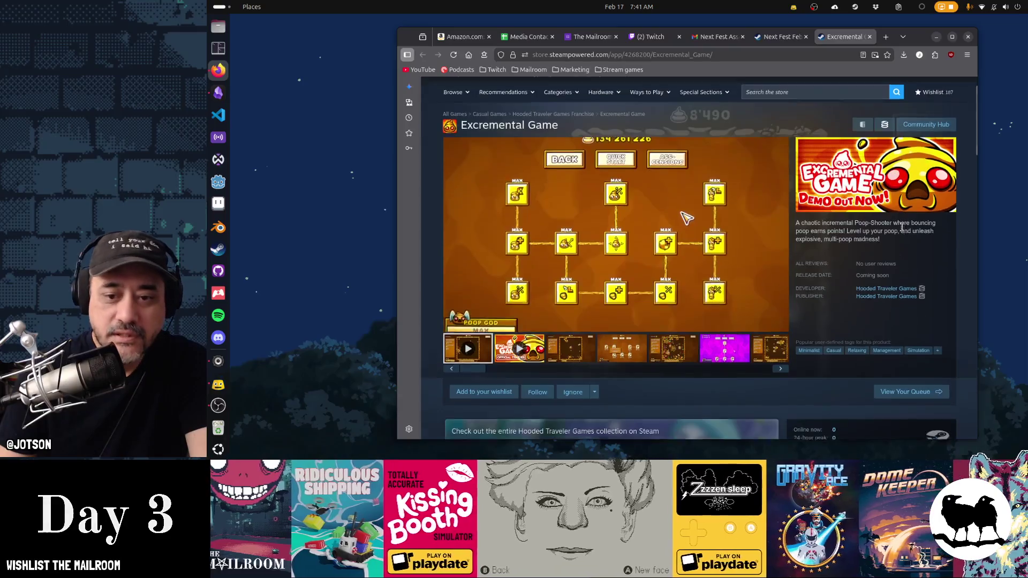
{"action": "scroll", "coordinate": [915, 252], "scroll_direction": "down", "scroll_amount": 3}
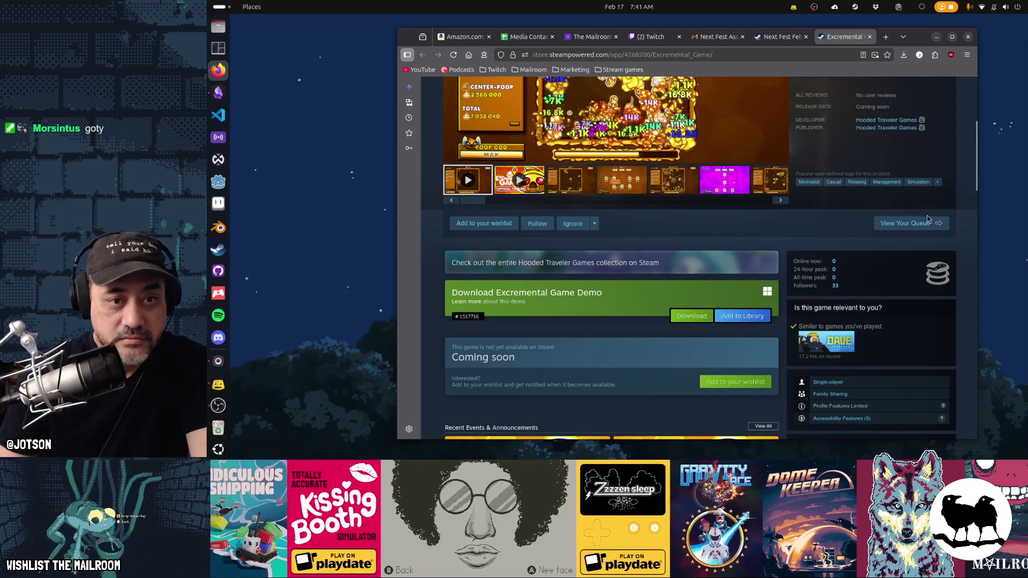
{"action": "scroll", "coordinate": [929, 219], "scroll_direction": "up", "scroll_amount": 3}
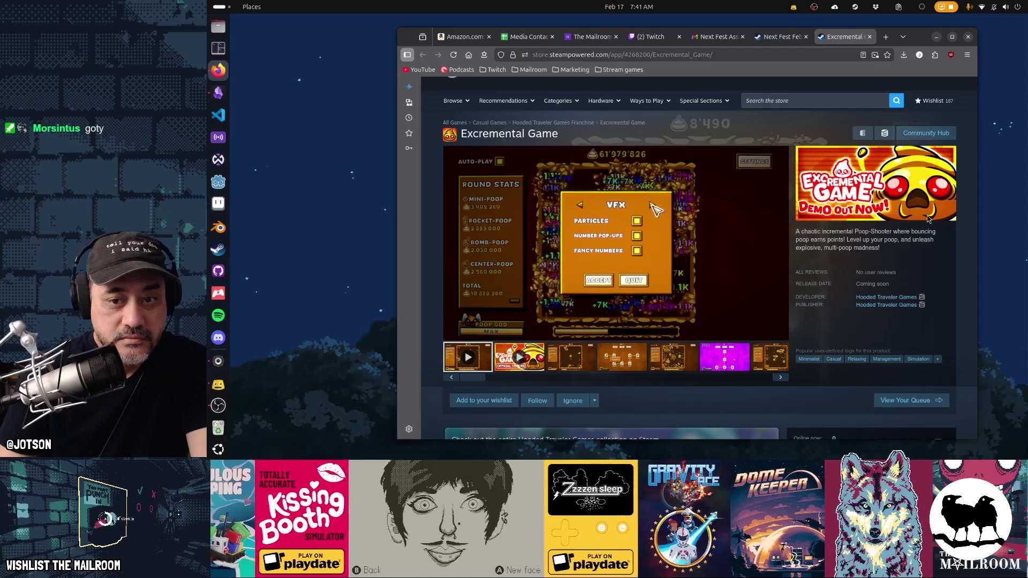
{"action": "scroll", "coordinate": [929, 220], "scroll_direction": "down", "scroll_amount": 3}
{"action": "left_click", "coordinate": [937, 309]}
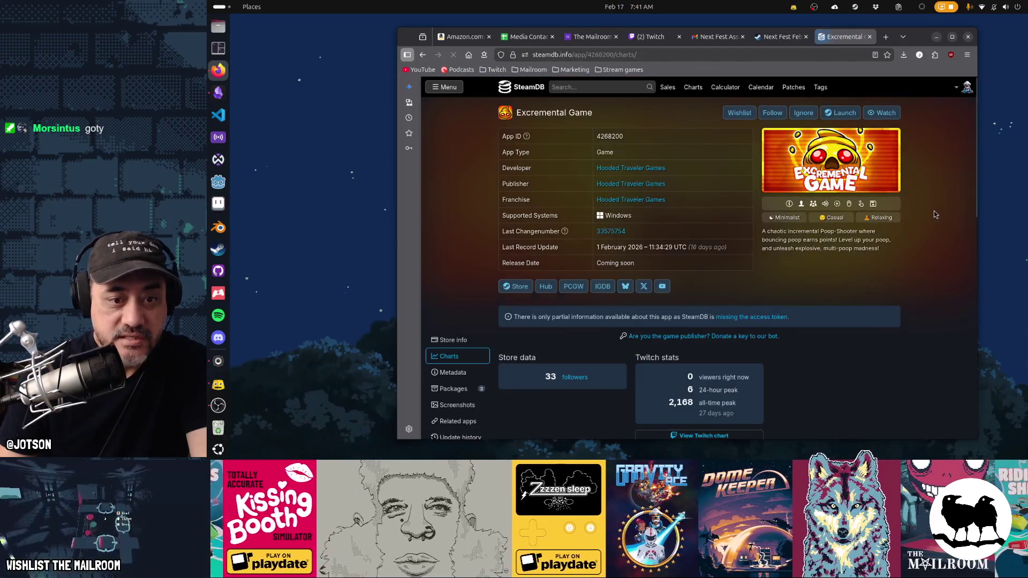
- Review Excremental Game's SteamDB follower chart climbing to 33, ending on its store page
{"action": "scroll", "coordinate": [933, 211], "scroll_direction": "down", "scroll_amount": 2}
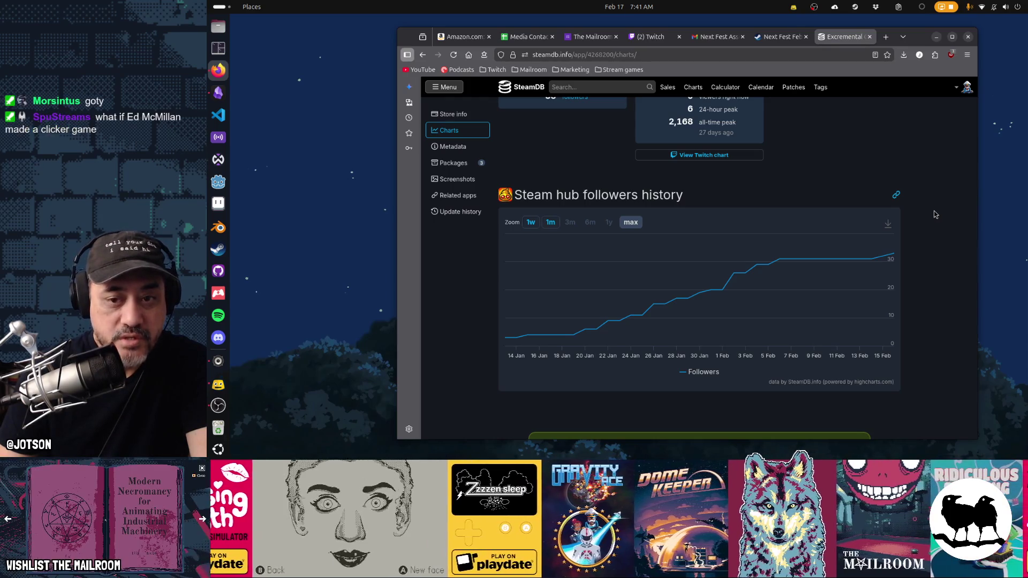
{"action": "key", "text": "alt+Left"}
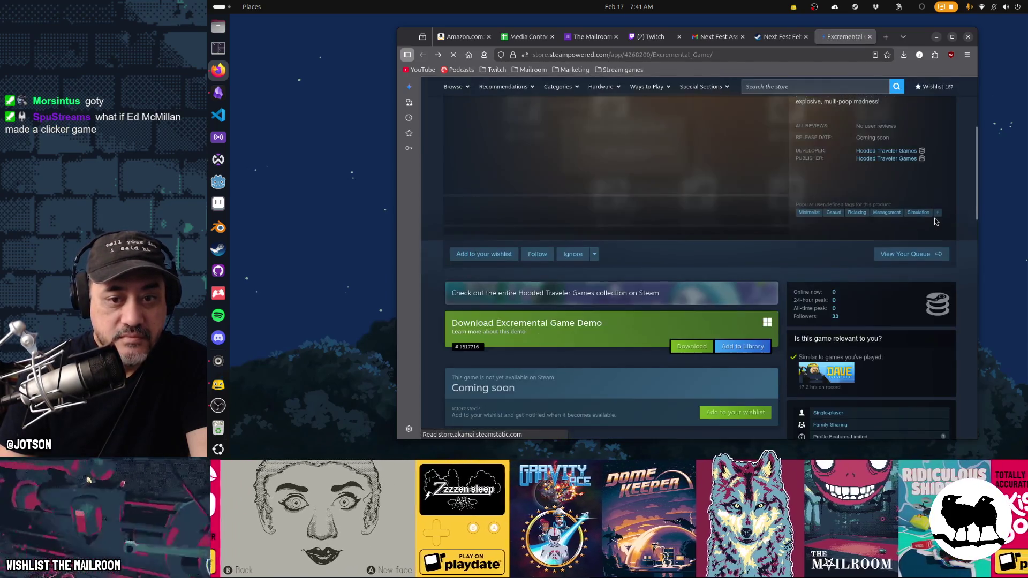
{"action": "scroll", "coordinate": [934, 221], "scroll_direction": "up", "scroll_amount": 3}
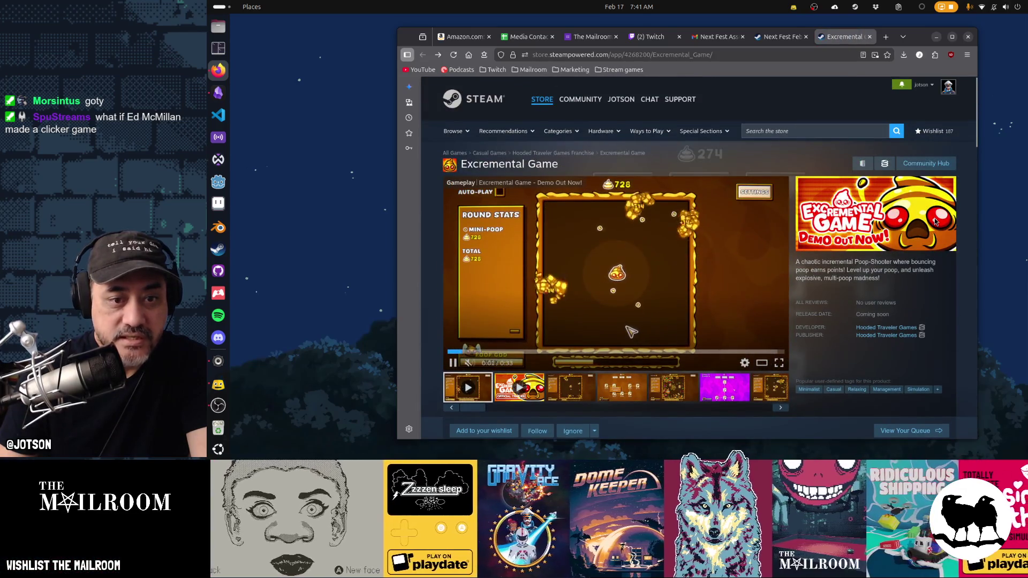
{"action": "scroll", "coordinate": [935, 222], "scroll_direction": "down", "scroll_amount": 3}
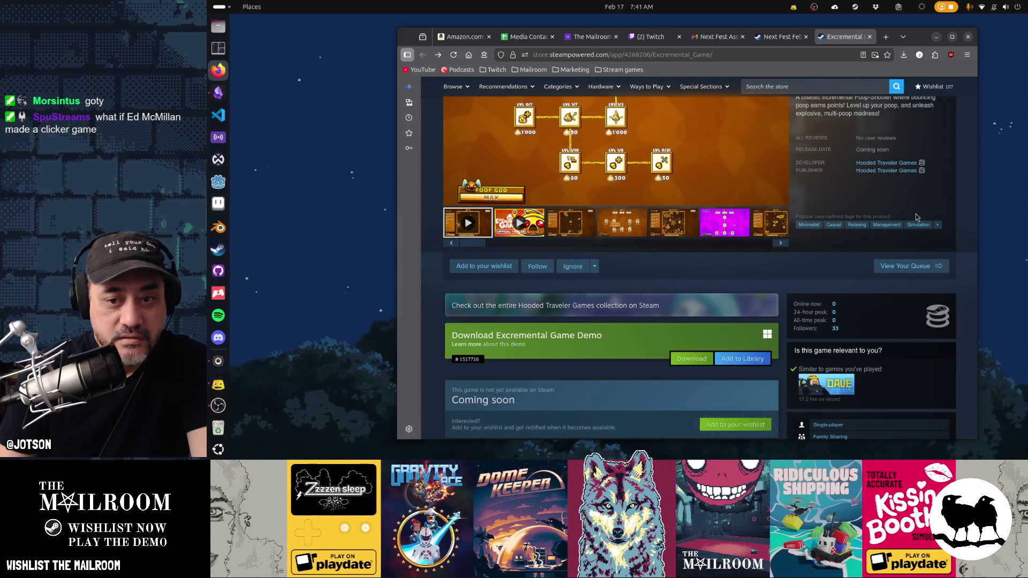
{"action": "left_click", "coordinate": [937, 316]}
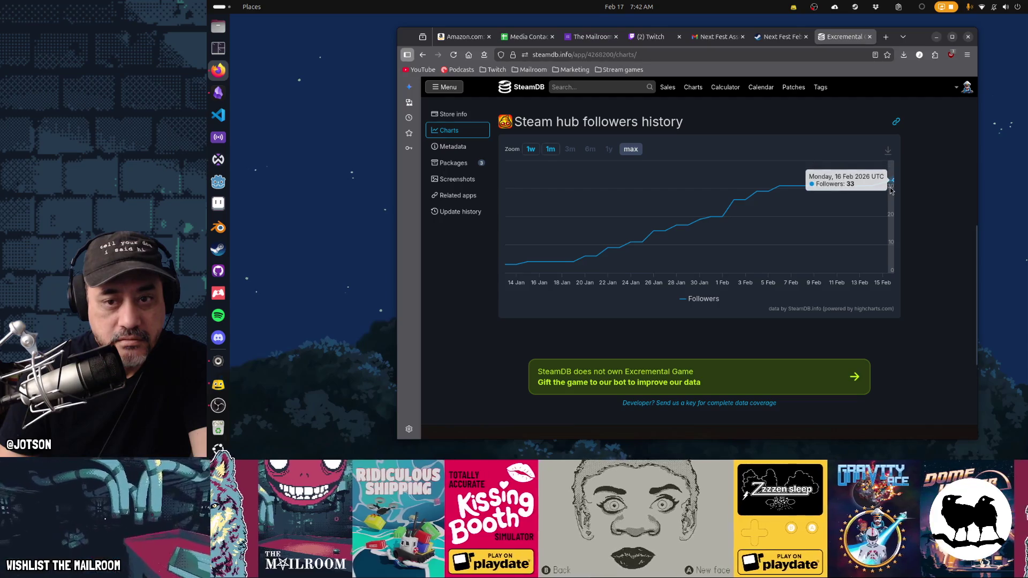
{"action": "key", "text": "alt+Left"}
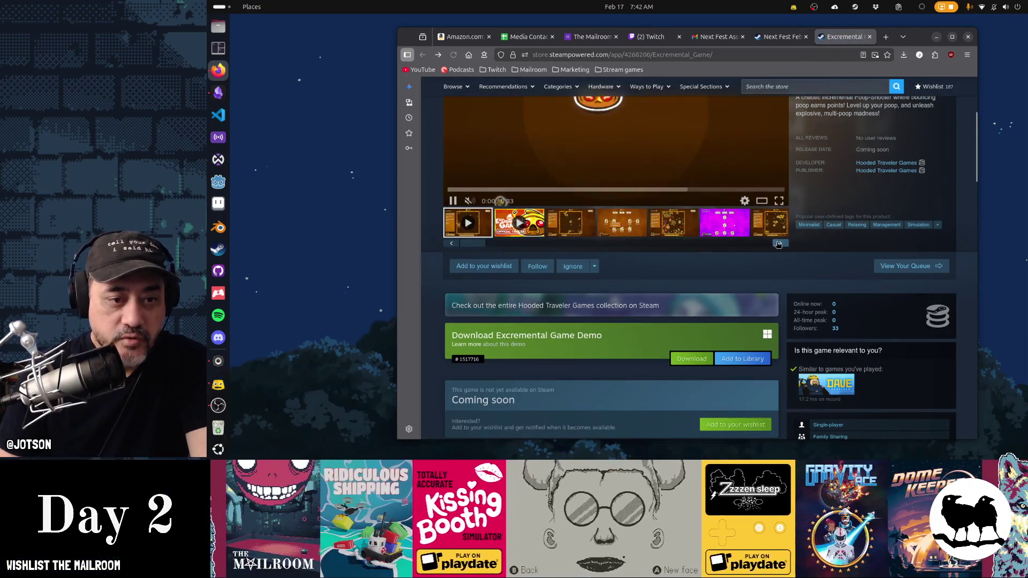
- Close Excremental Game's tab, scroll further down the Next Fest list, and open Band Mates in a background tab
{"action": "middle_click", "coordinate": [836, 37]}
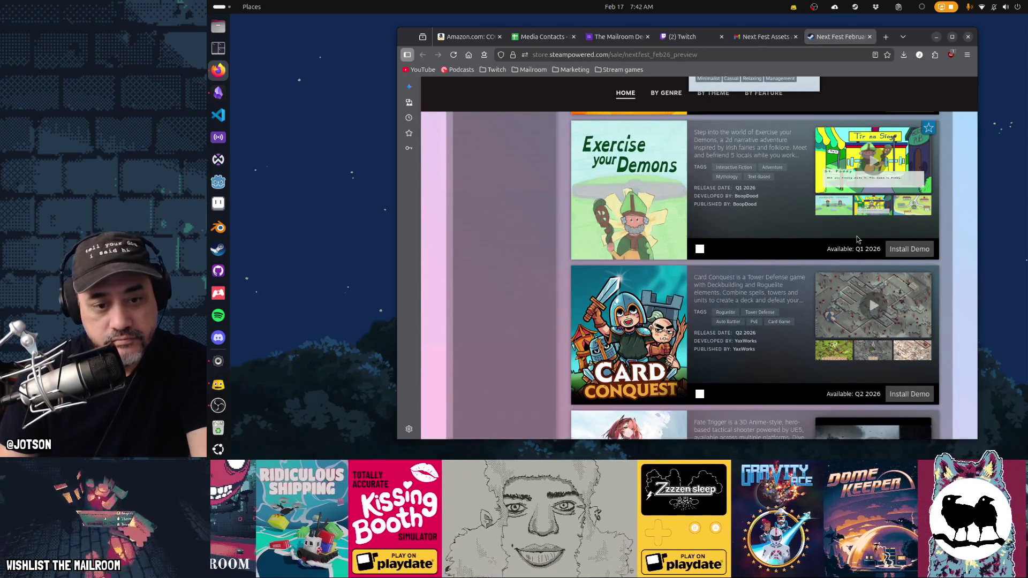
{"action": "scroll", "coordinate": [857, 240], "scroll_direction": "down", "scroll_amount": 3}
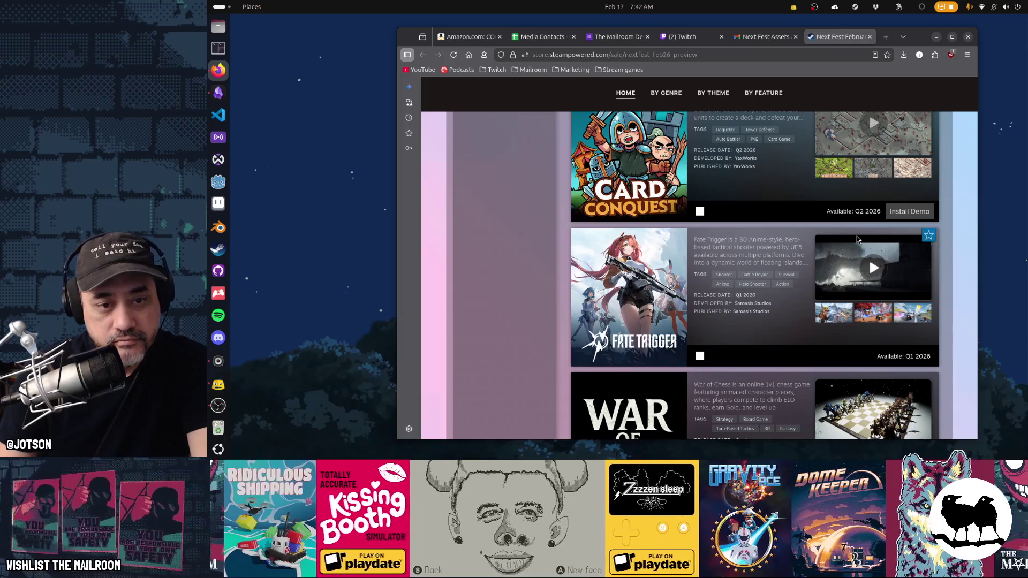
{"action": "scroll", "coordinate": [857, 240], "scroll_direction": "down", "scroll_amount": 1}
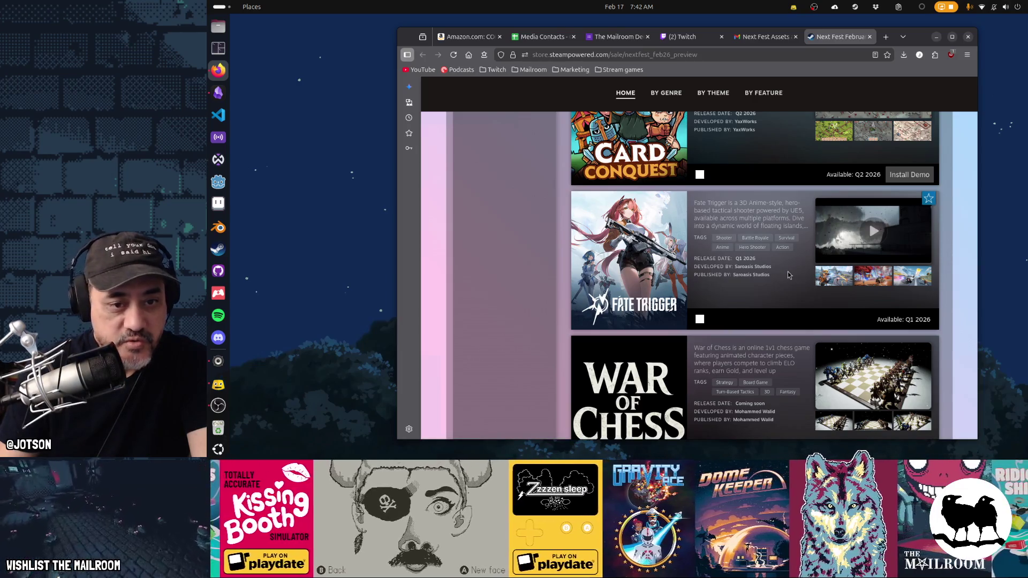
{"action": "mouse_move", "coordinate": [635, 255]}
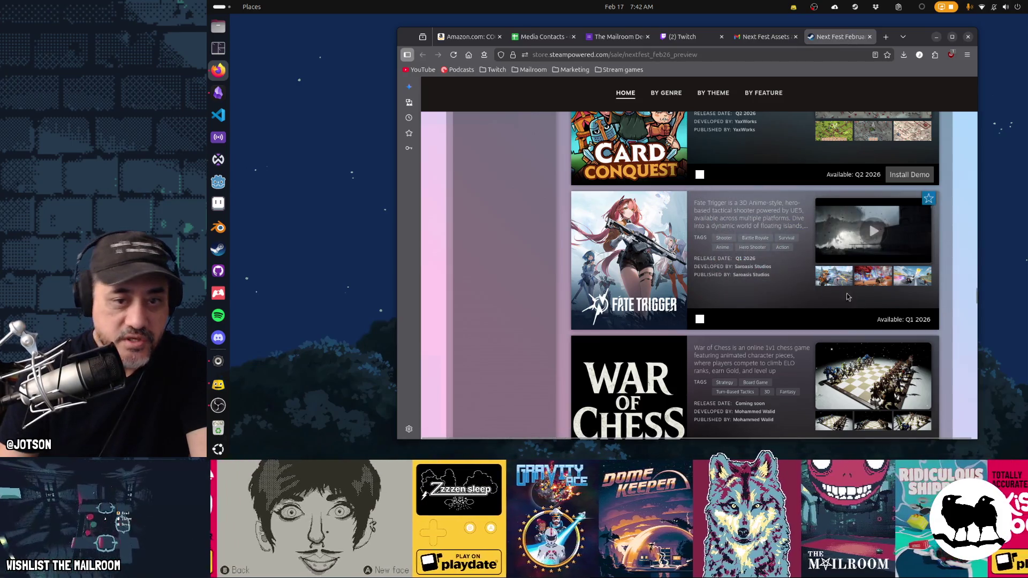
{"action": "scroll", "coordinate": [783, 287], "scroll_direction": "down", "scroll_amount": 3}
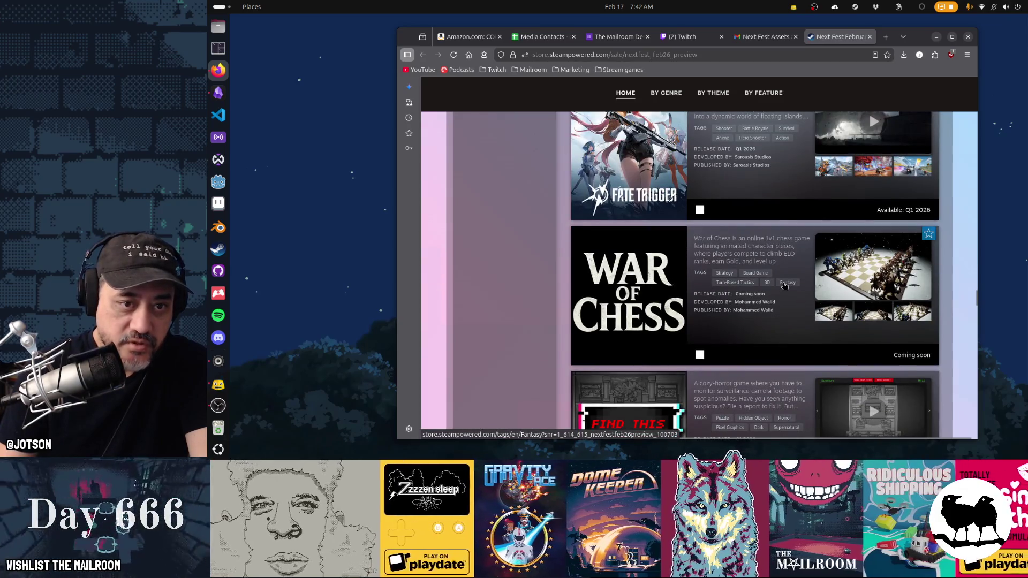
{"action": "scroll", "coordinate": [785, 286], "scroll_direction": "down", "scroll_amount": 5}
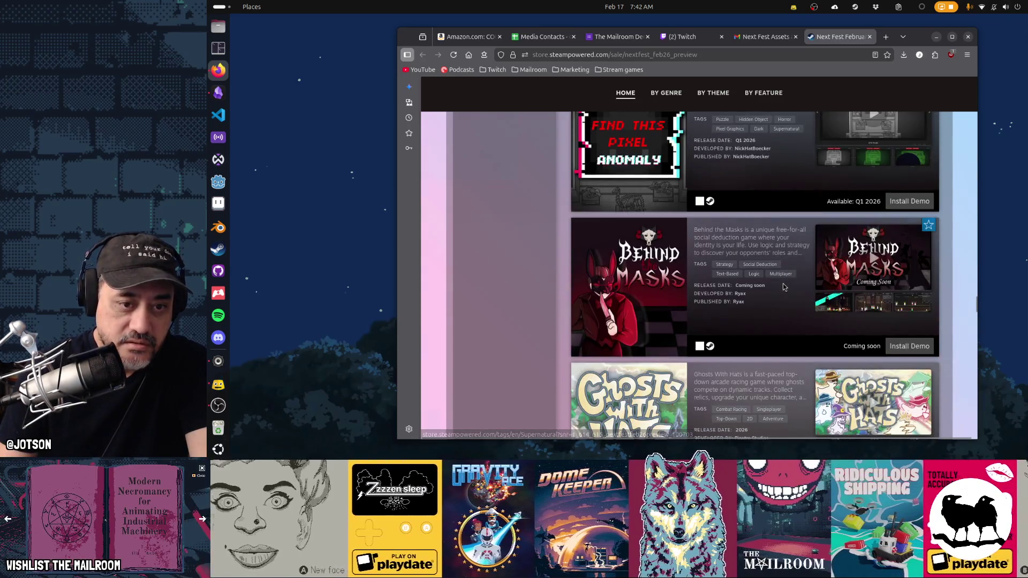
{"action": "scroll", "coordinate": [782, 283], "scroll_direction": "down", "scroll_amount": 2}
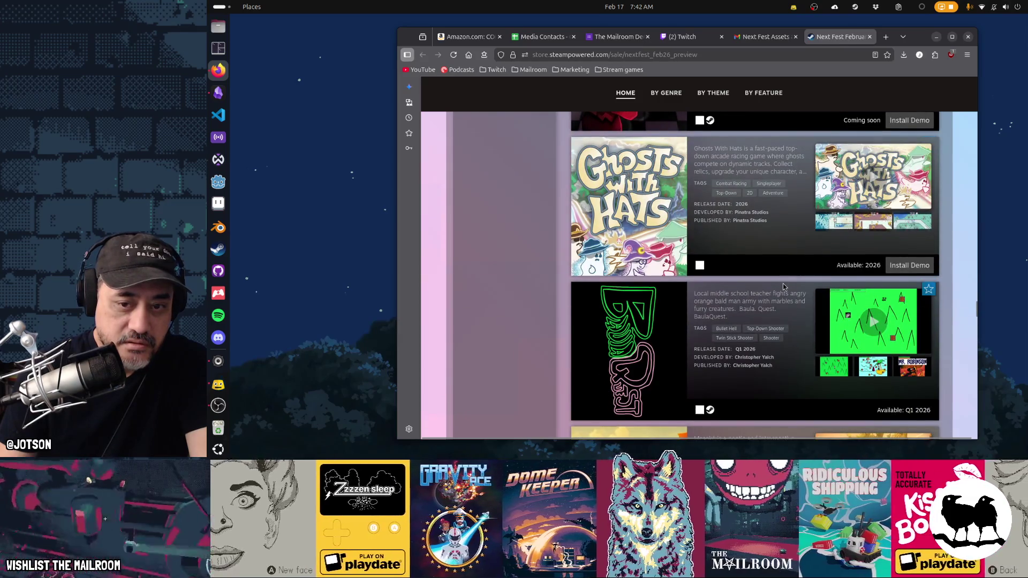
{"action": "scroll", "coordinate": [782, 283], "scroll_direction": "down", "scroll_amount": 6}
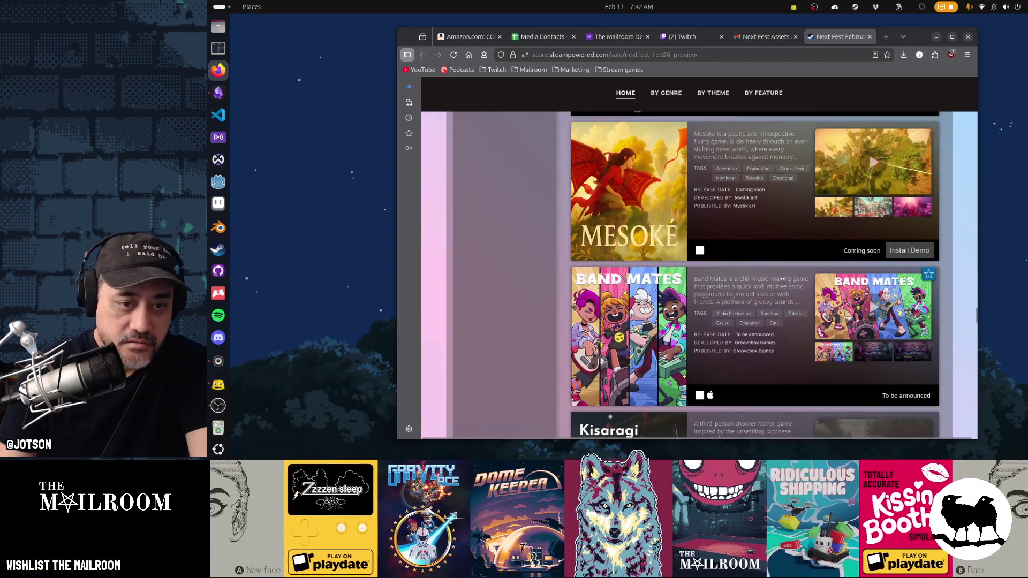
{"action": "scroll", "coordinate": [783, 283], "scroll_direction": "down", "scroll_amount": 1}
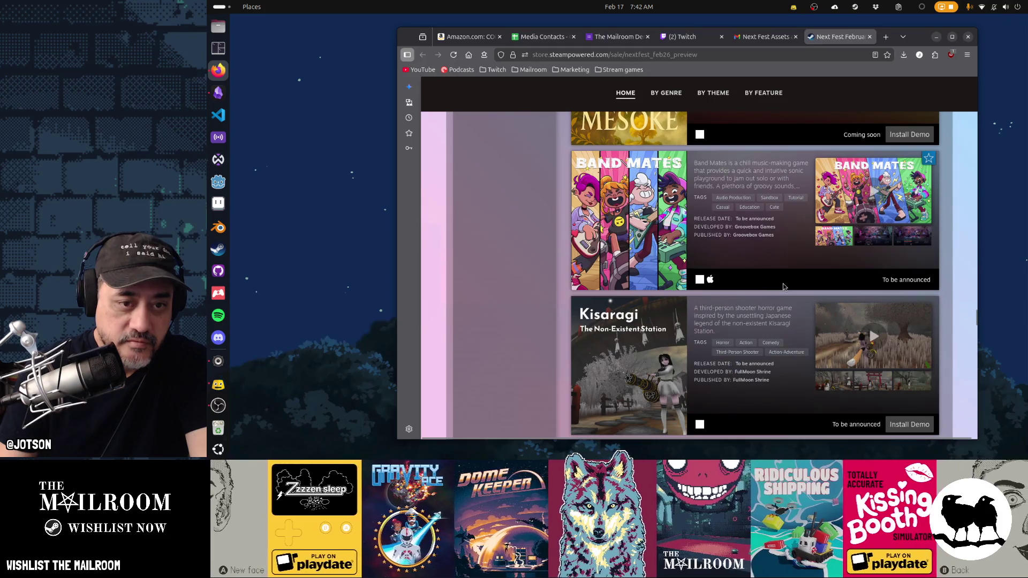
{"action": "middle_click", "coordinate": [644, 231]}
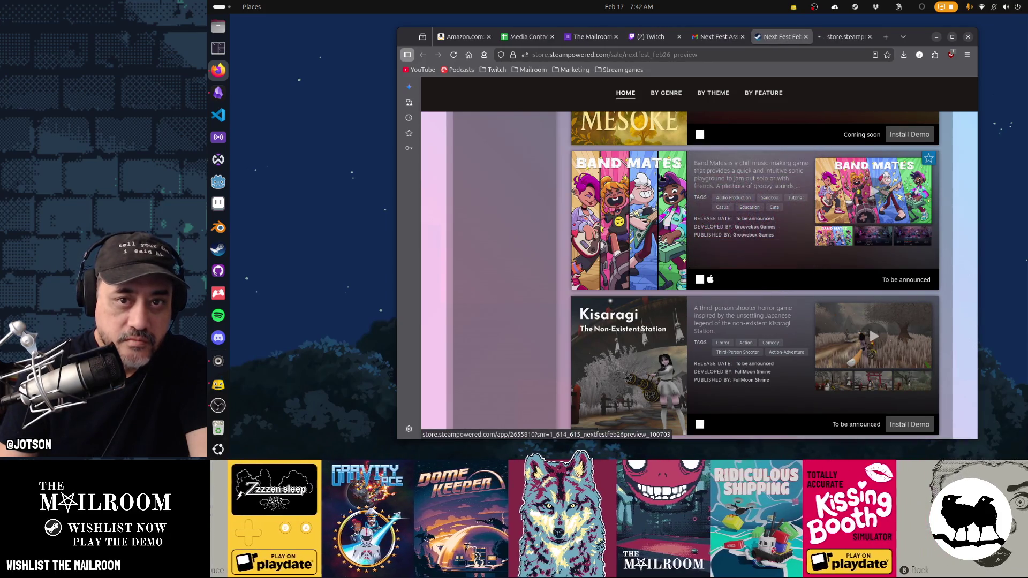
{"action": "left_click", "coordinate": [843, 38]}
{"action": "scroll", "coordinate": [888, 229], "scroll_direction": "down", "scroll_amount": 3}
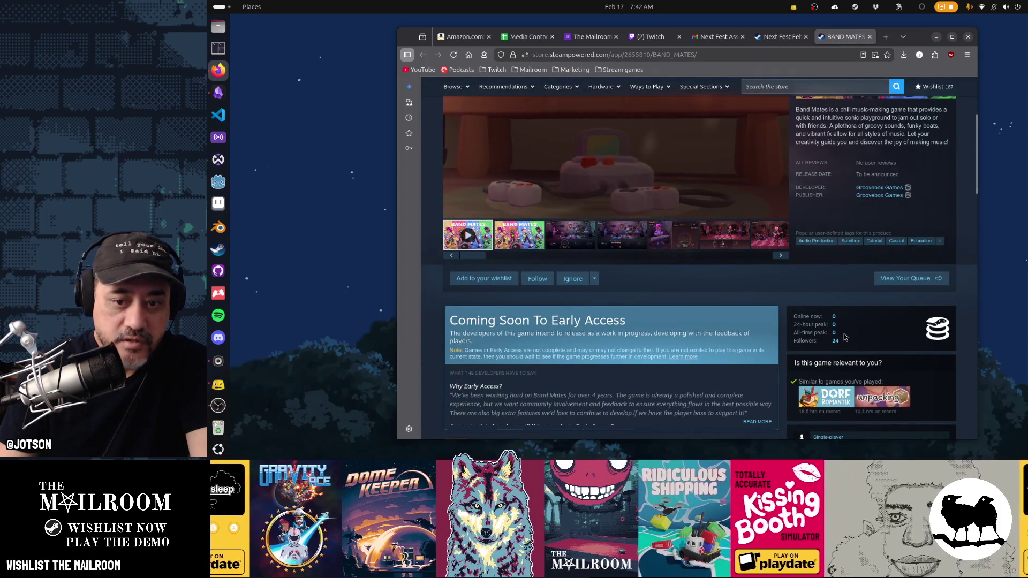
{"action": "scroll", "coordinate": [844, 336], "scroll_direction": "up", "scroll_amount": 3}
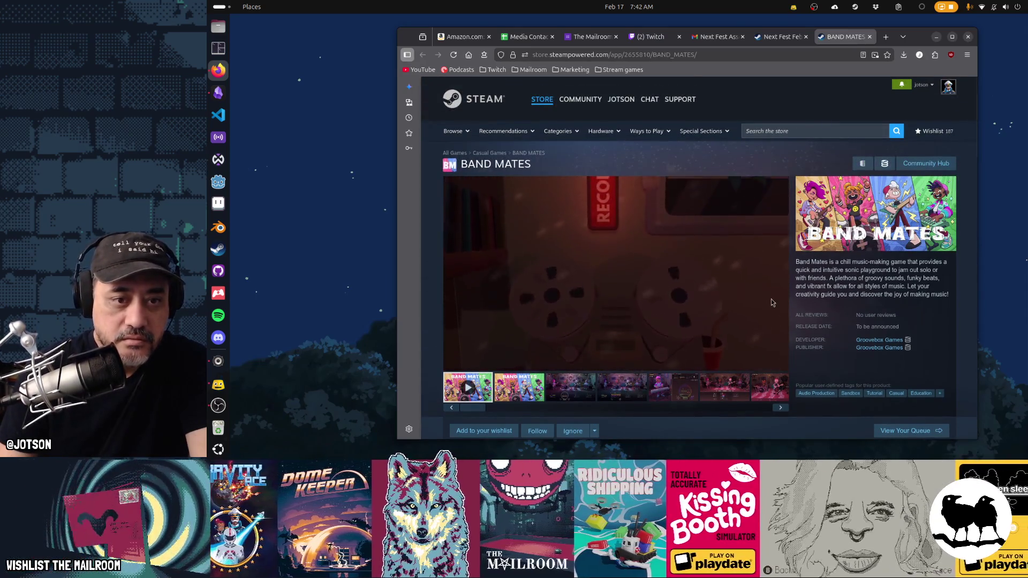
{"action": "mouse_move", "coordinate": [716, 259]}
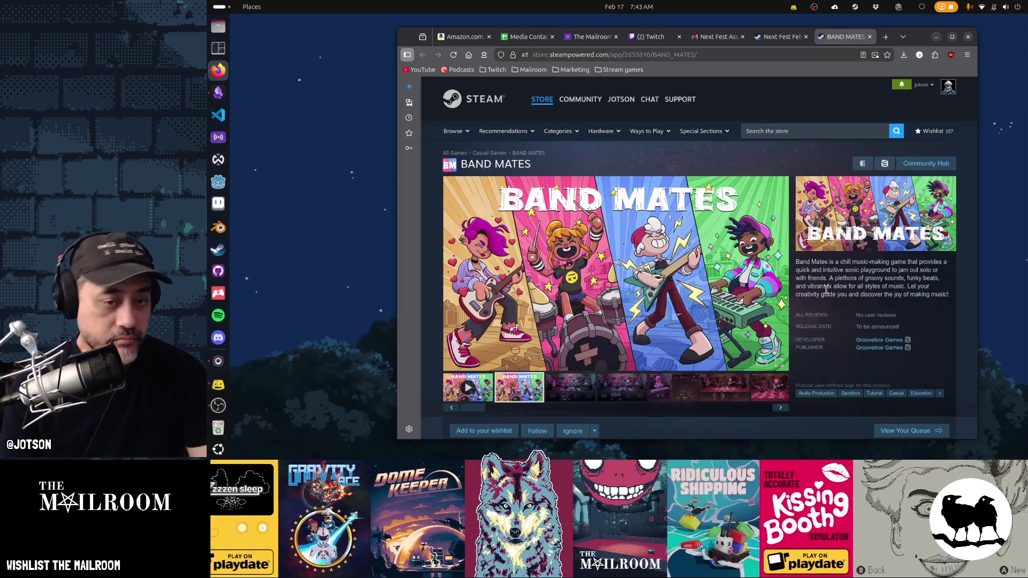
{"action": "scroll", "coordinate": [827, 290], "scroll_direction": "down", "scroll_amount": 2}
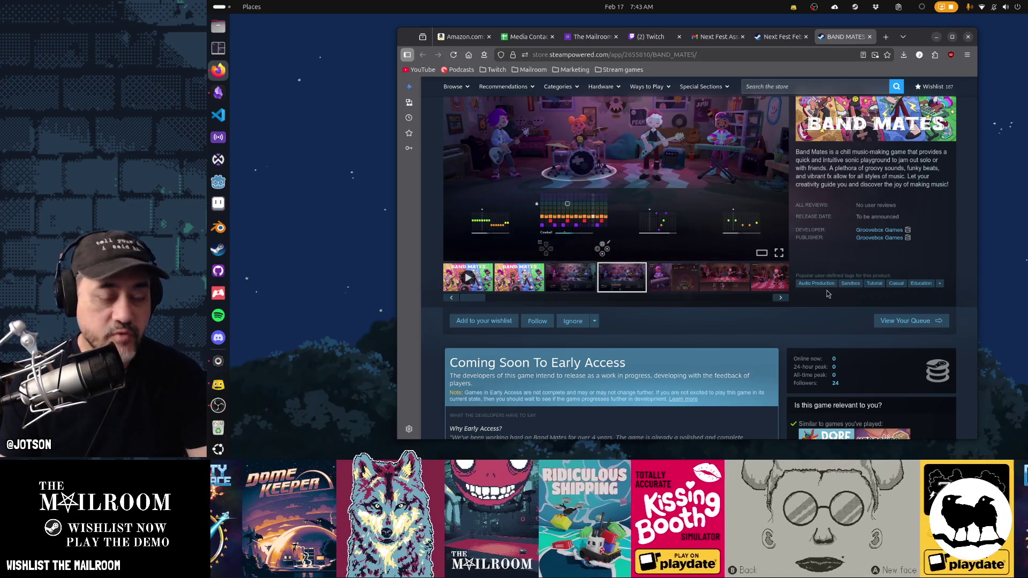
{"action": "scroll", "coordinate": [827, 290], "scroll_direction": "down", "scroll_amount": 2}
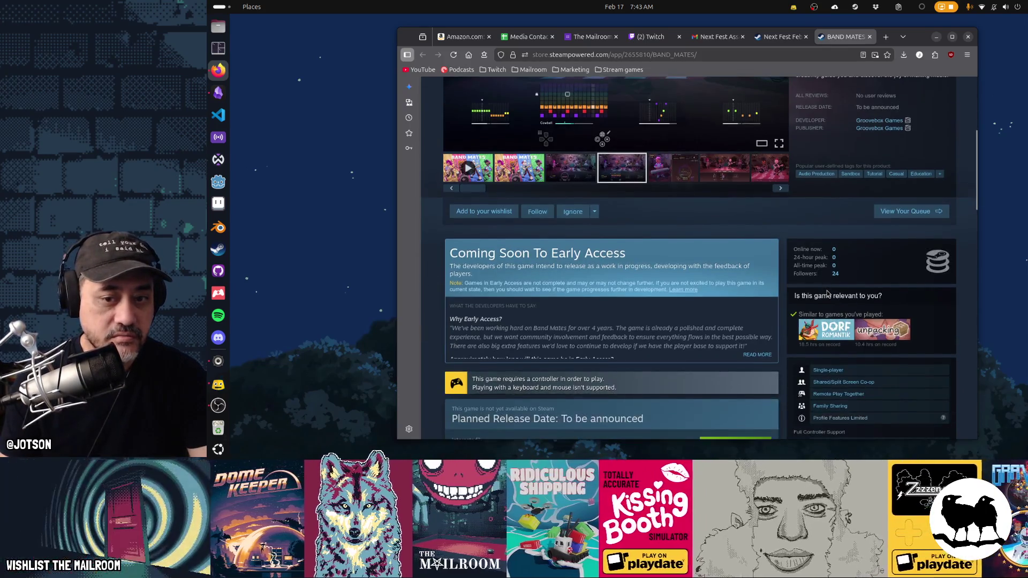
{"action": "scroll", "coordinate": [827, 293], "scroll_direction": "down", "scroll_amount": 4}
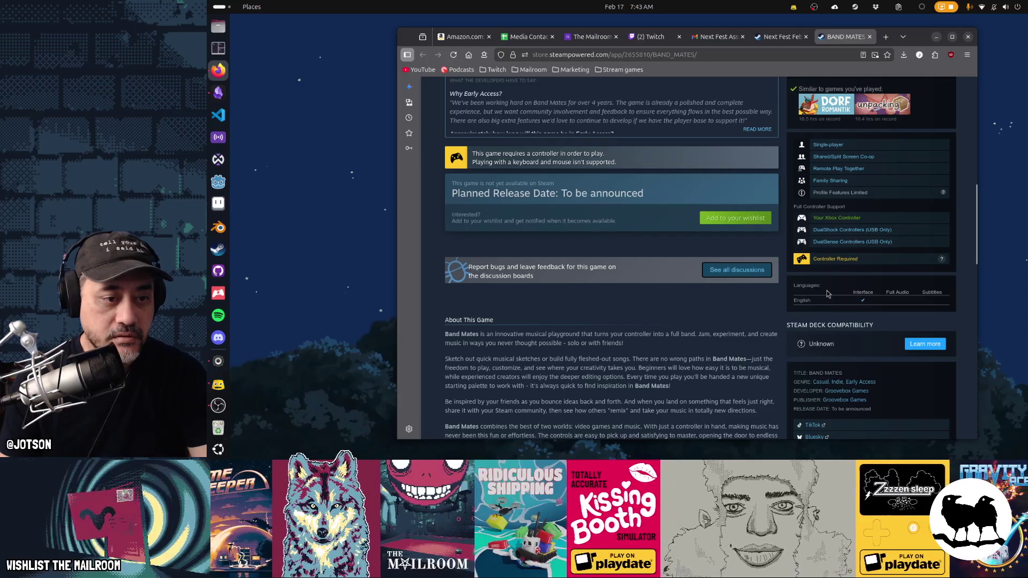
{"action": "scroll", "coordinate": [829, 294], "scroll_direction": "down", "scroll_amount": 5}
{"action": "scroll", "coordinate": [827, 293], "scroll_direction": "down", "scroll_amount": 4}
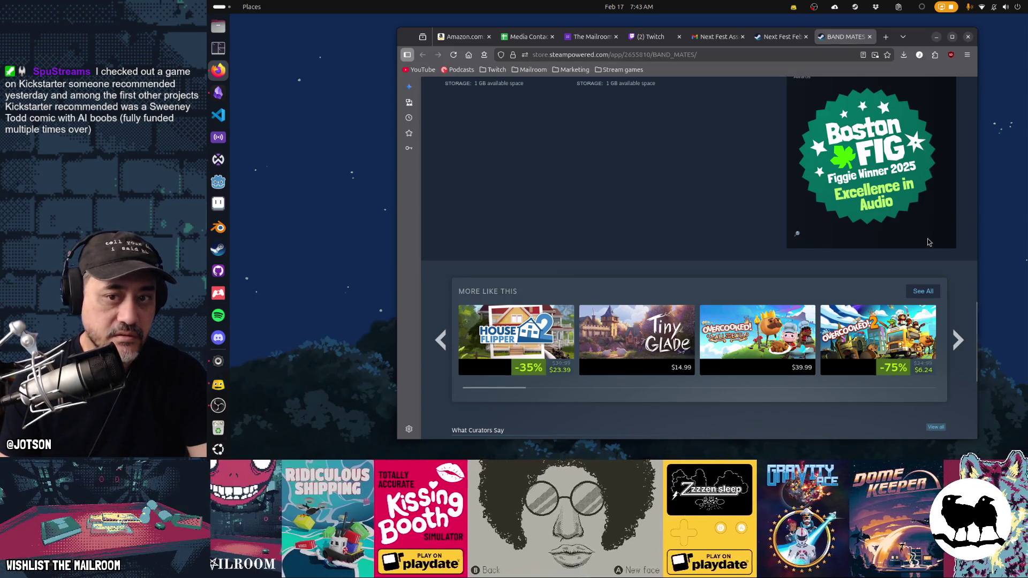
{"action": "scroll", "coordinate": [929, 242], "scroll_direction": "up", "scroll_amount": 3}
{"action": "scroll", "coordinate": [929, 242], "scroll_direction": "up", "scroll_amount": 15}
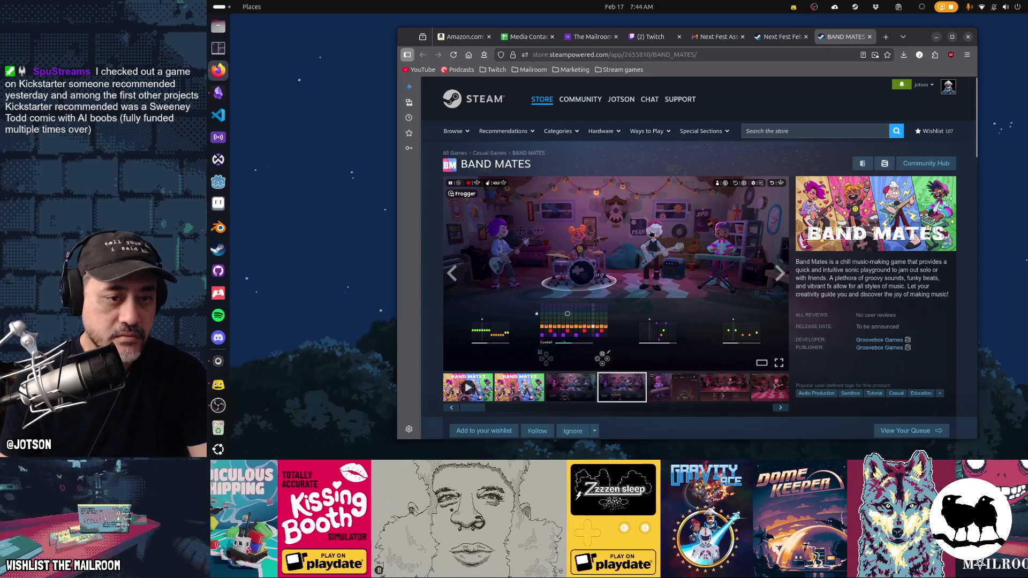
- Enlarge a Band Mates screenshot and step back to the key art image
{"action": "left_click", "coordinate": [660, 243]}
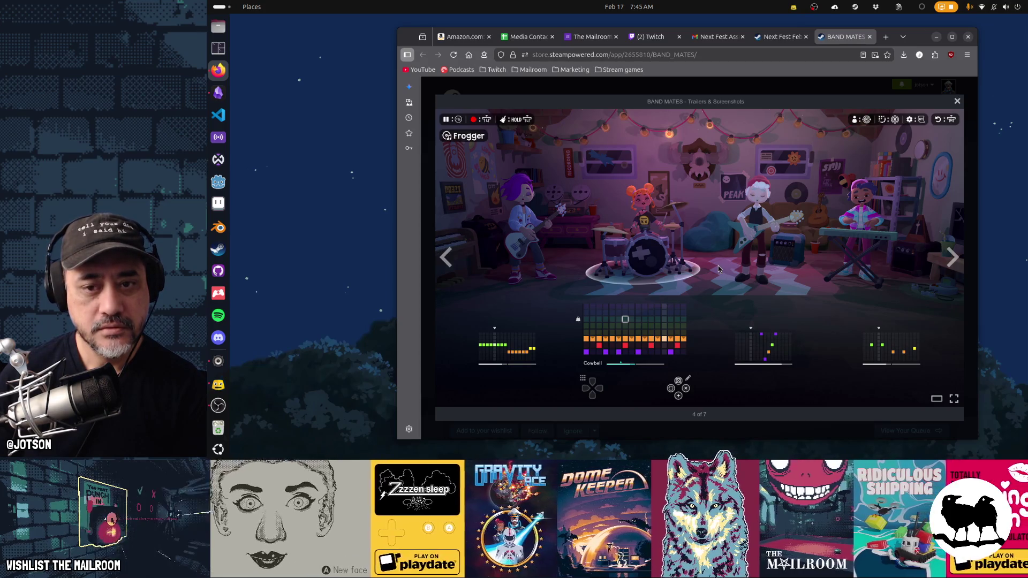
{"action": "left_click", "coordinate": [447, 257]}
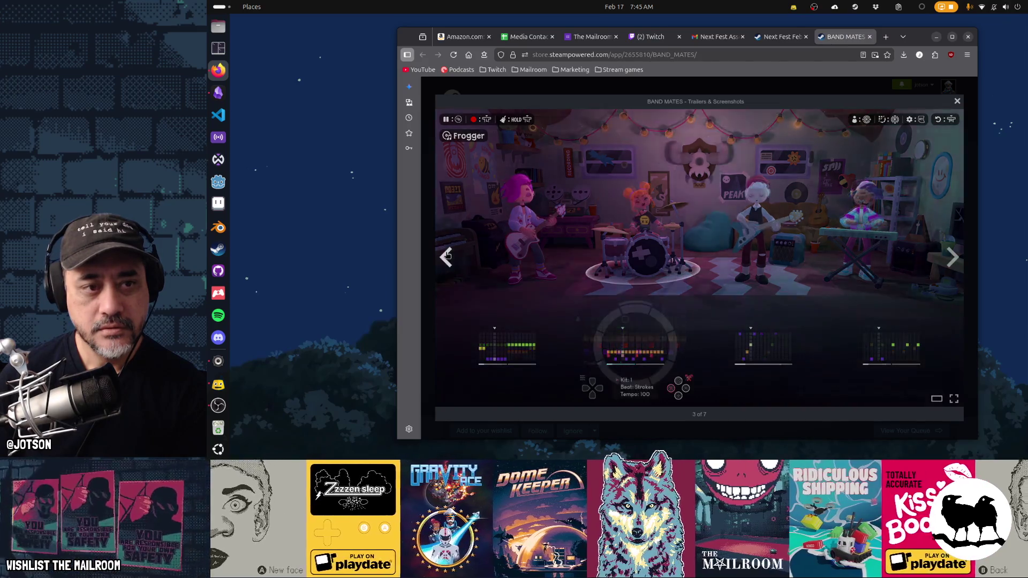
{"action": "left_click", "coordinate": [953, 258]}
{"action": "left_click", "coordinate": [445, 257]}
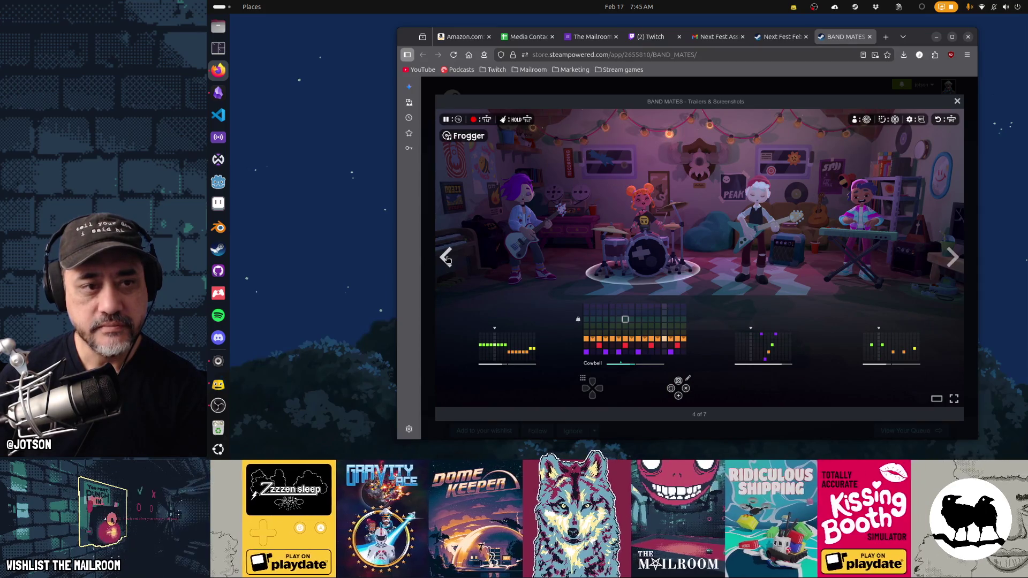
{"action": "left_click", "coordinate": [443, 258]}
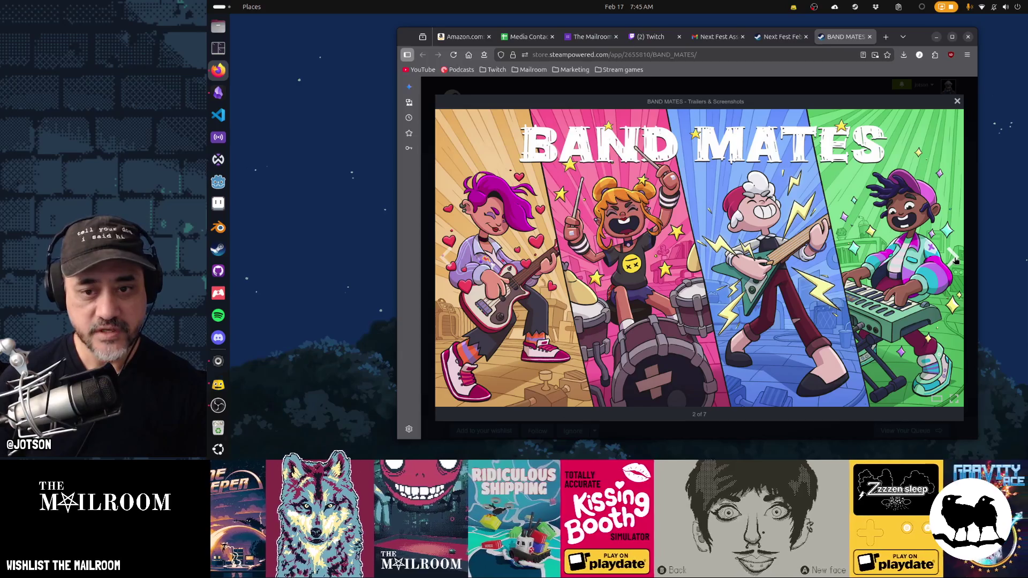
- Page forward through all 7 gallery items twice, stopping on the synth screenshot
{"action": "left_click", "coordinate": [956, 261]}
{"action": "left_click", "coordinate": [955, 260]}
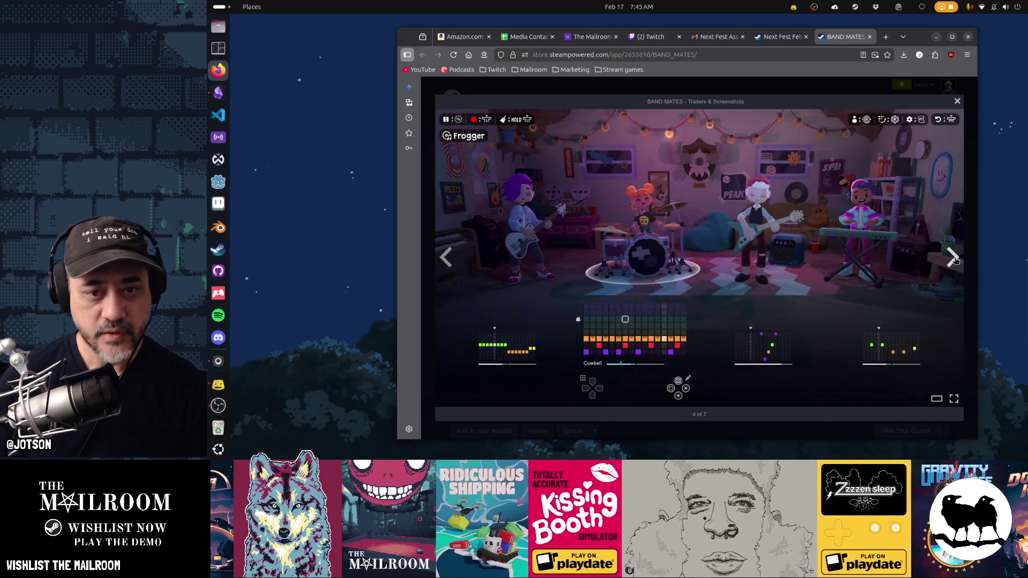
{"action": "left_click", "coordinate": [955, 261]}
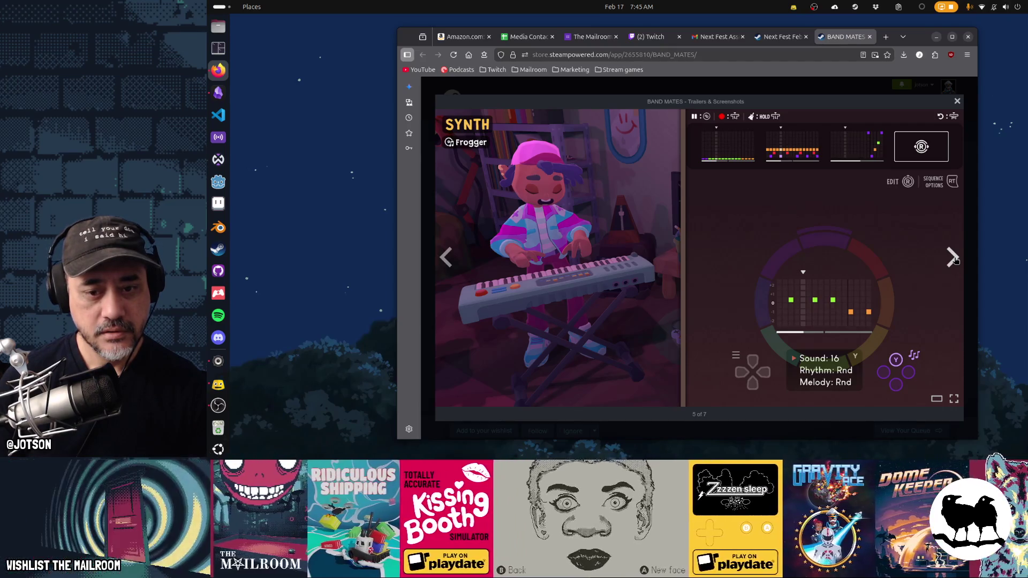
{"action": "left_click", "coordinate": [956, 261]}
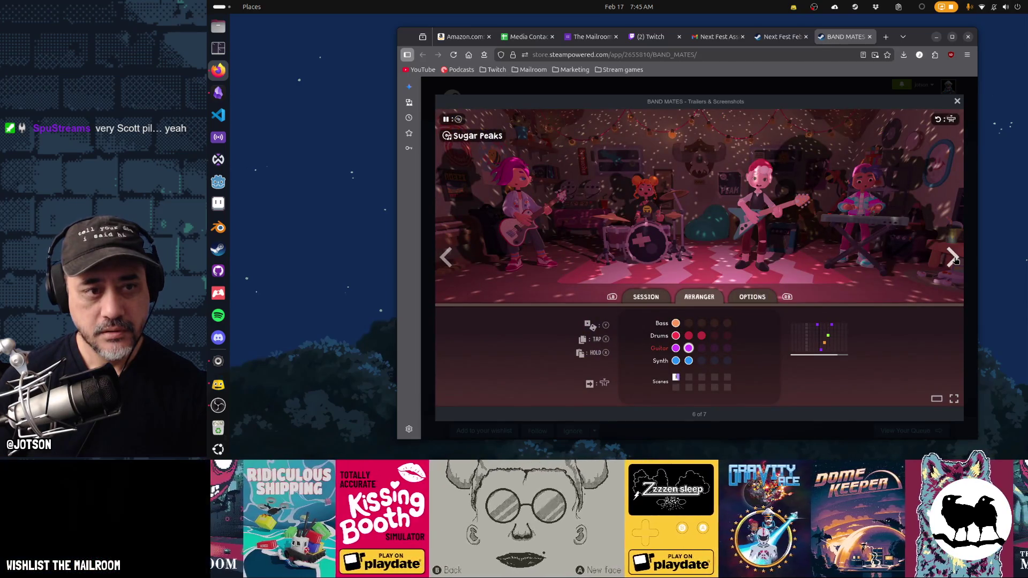
{"action": "left_click", "coordinate": [955, 261]}
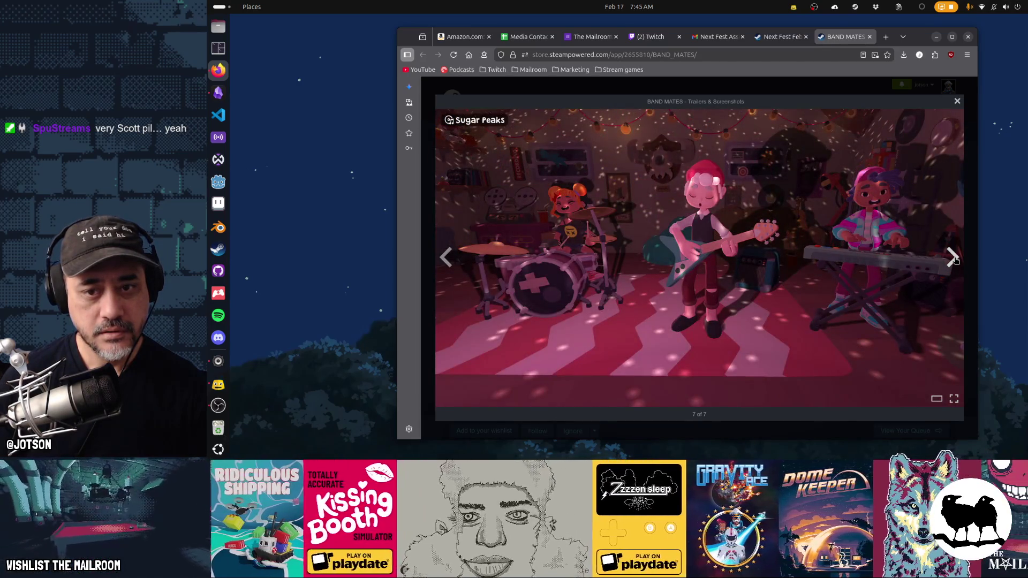
{"action": "left_click", "coordinate": [955, 261]}
{"action": "left_click", "coordinate": [955, 261]}
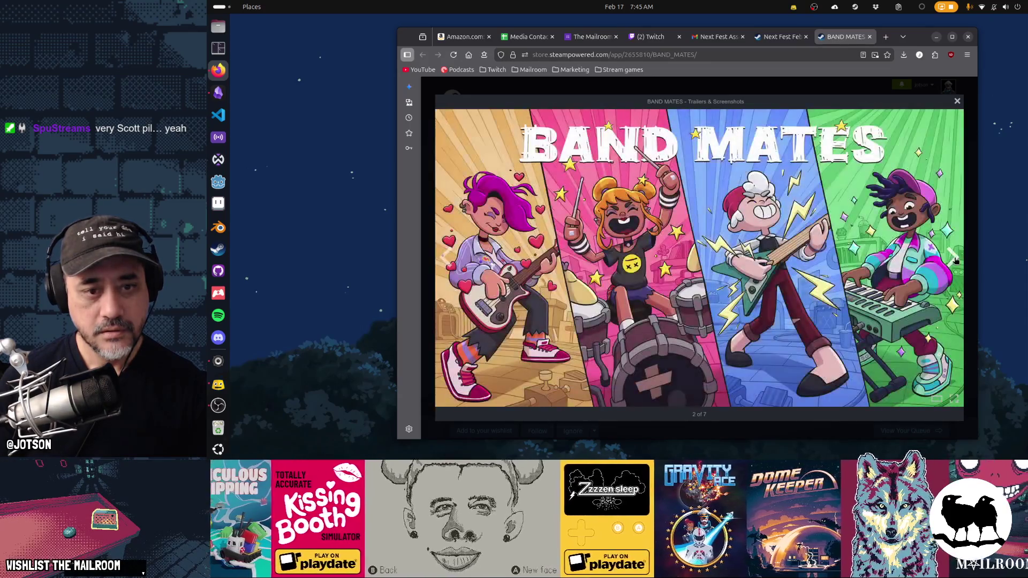
{"action": "left_click", "coordinate": [955, 261]}
{"action": "left_click", "coordinate": [955, 261]}
{"action": "left_click", "coordinate": [955, 261]}
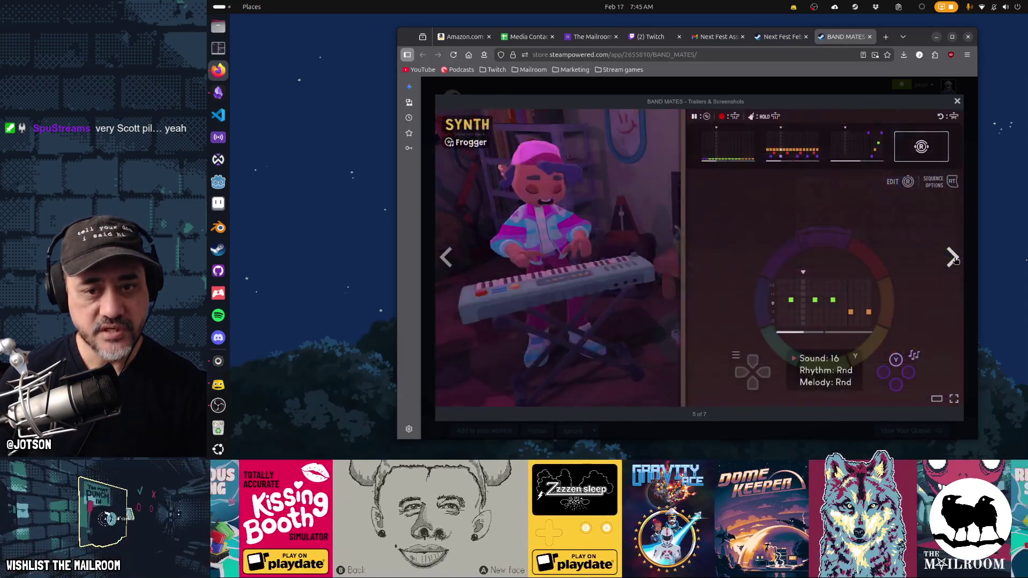
{"action": "left_click", "coordinate": [955, 261]}
{"action": "left_click", "coordinate": [955, 260]}
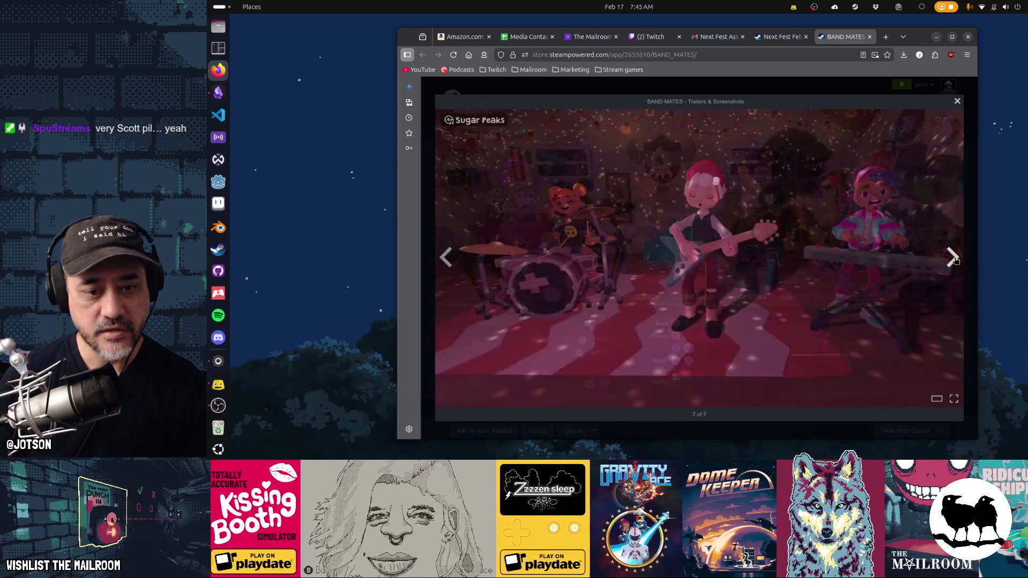
{"action": "left_click", "coordinate": [955, 260]}
{"action": "left_click", "coordinate": [955, 261]}
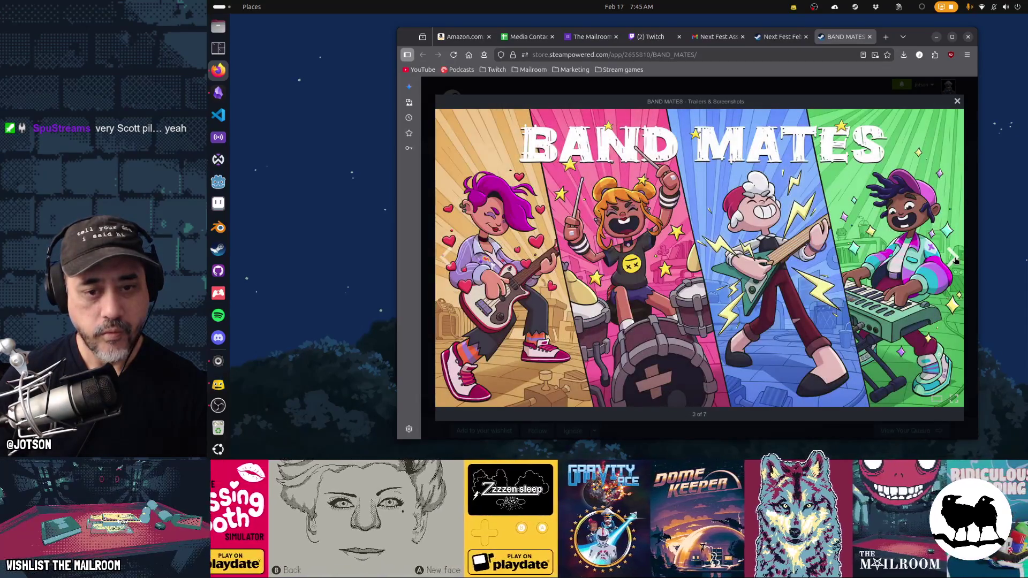
{"action": "left_click", "coordinate": [955, 261]}
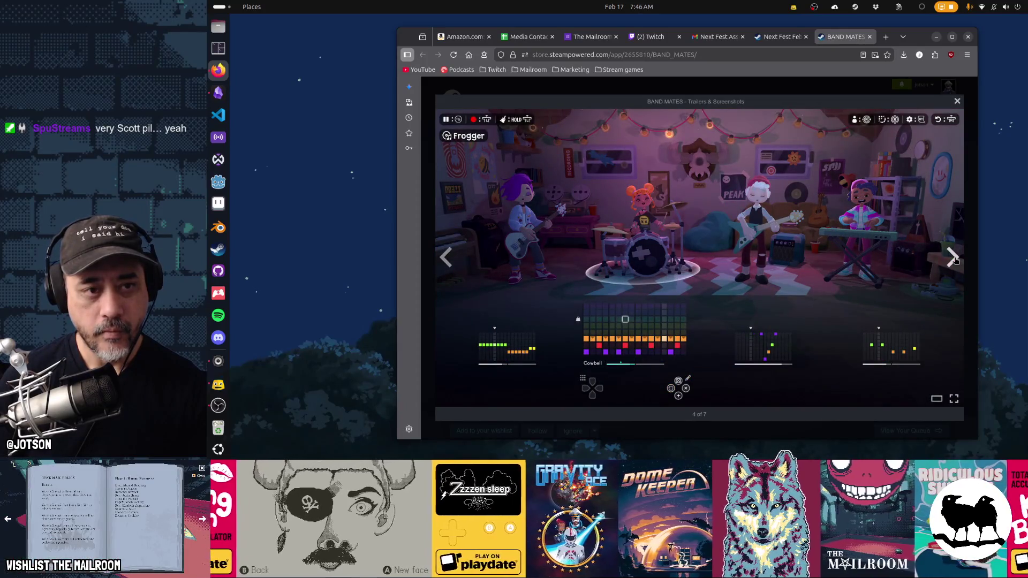
{"action": "left_click", "coordinate": [955, 261]}
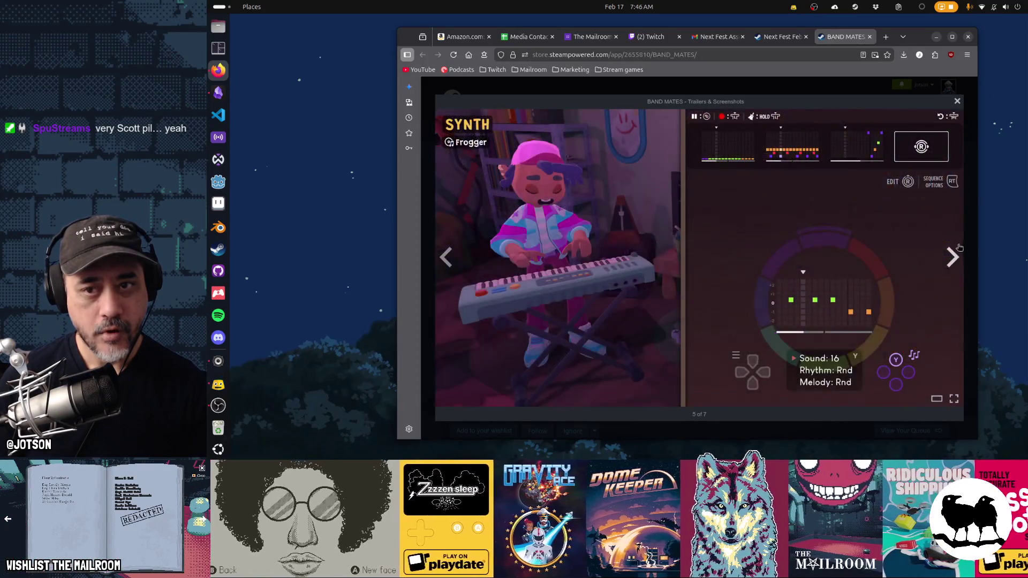
- Close the screenshot viewer and restart the Band Mates trailer with sound unmuted
{"action": "left_click", "coordinate": [958, 102]}
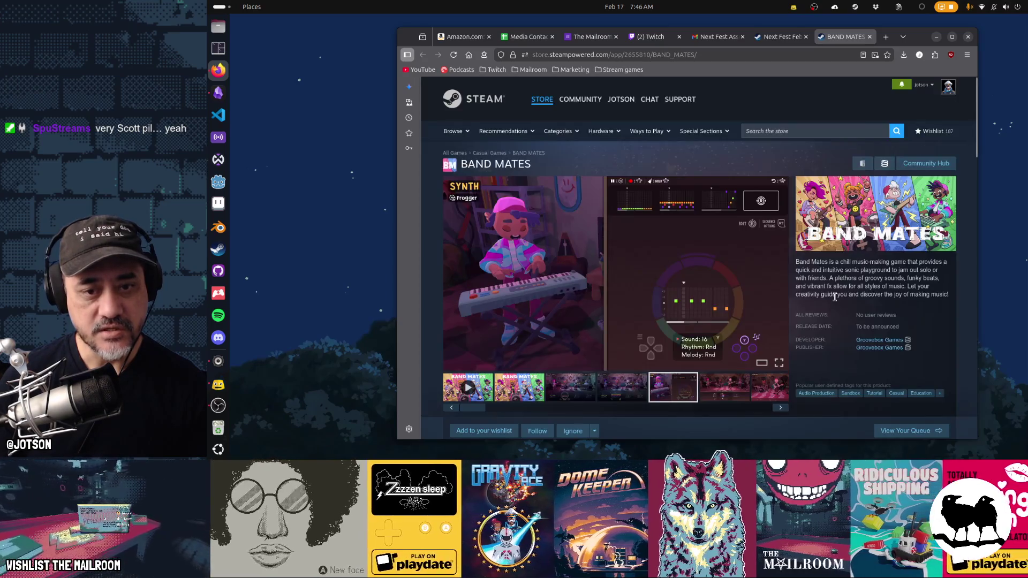
{"action": "scroll", "coordinate": [798, 305], "scroll_direction": "down", "scroll_amount": 3}
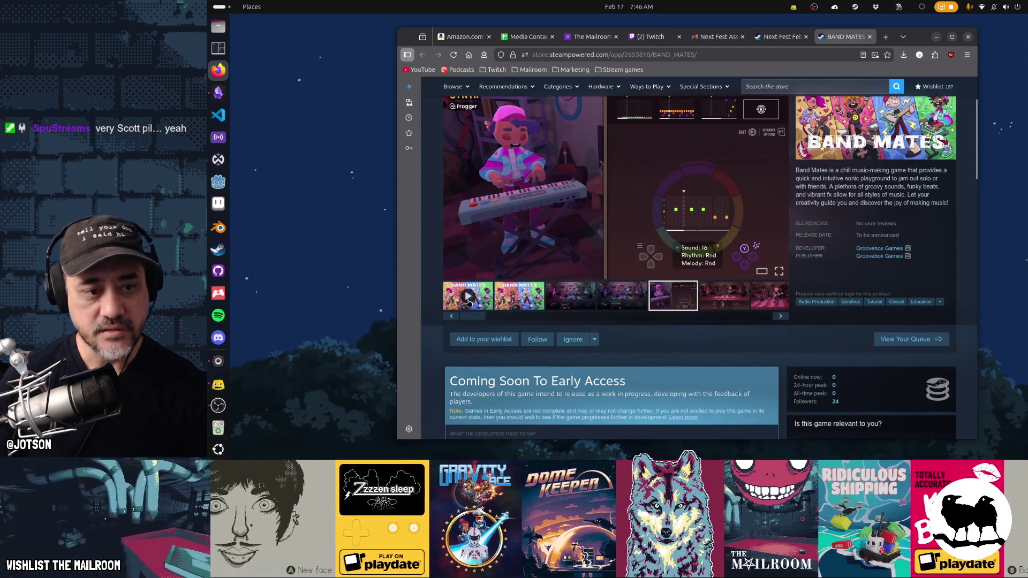
{"action": "scroll", "coordinate": [683, 354], "scroll_direction": "up", "scroll_amount": 1}
{"action": "scroll", "coordinate": [684, 354], "scroll_direction": "up", "scroll_amount": 2}
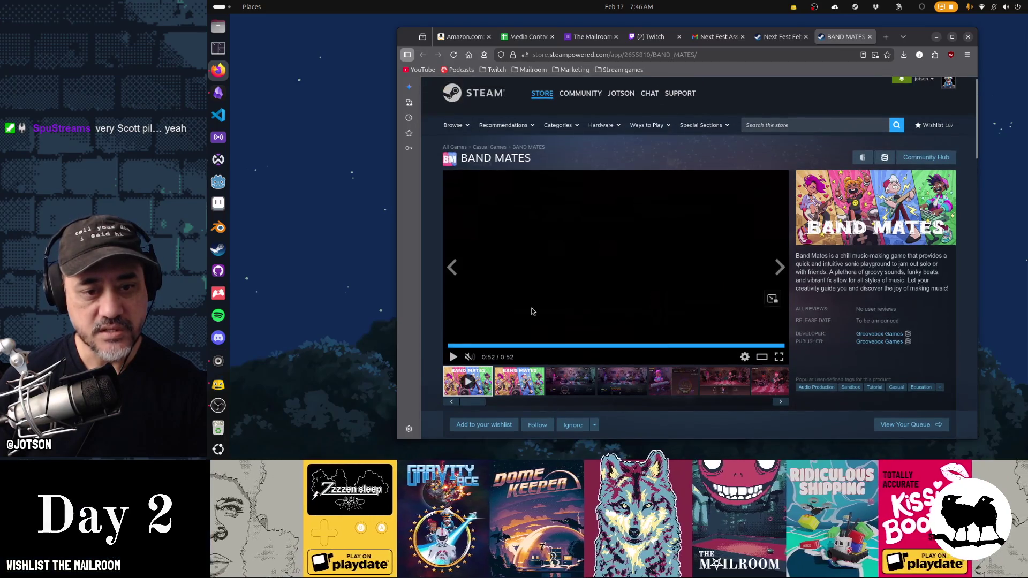
{"action": "left_click", "coordinate": [452, 358]}
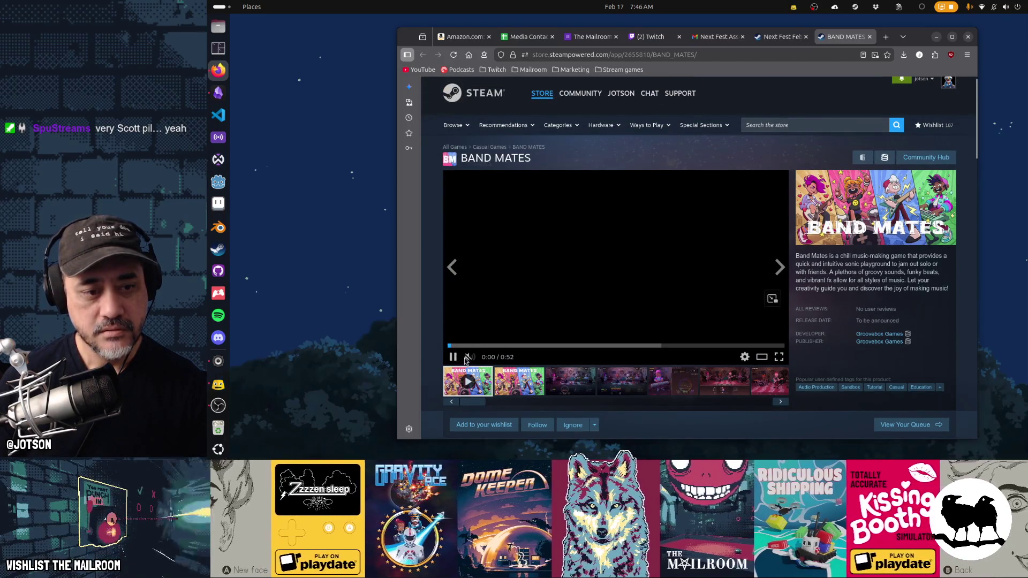
{"action": "left_click", "coordinate": [468, 357]}
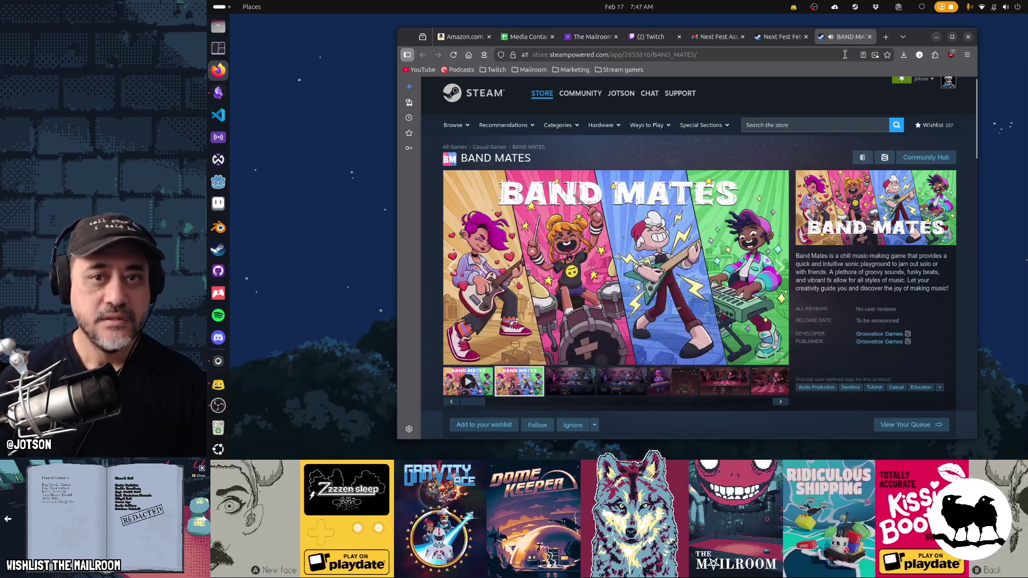
- Close the Band Mates page and scroll the Next Fest list down to Interdimensional Vending Machine
{"action": "left_click", "coordinate": [869, 36]}
{"action": "scroll", "coordinate": [840, 257], "scroll_direction": "down", "scroll_amount": 5}
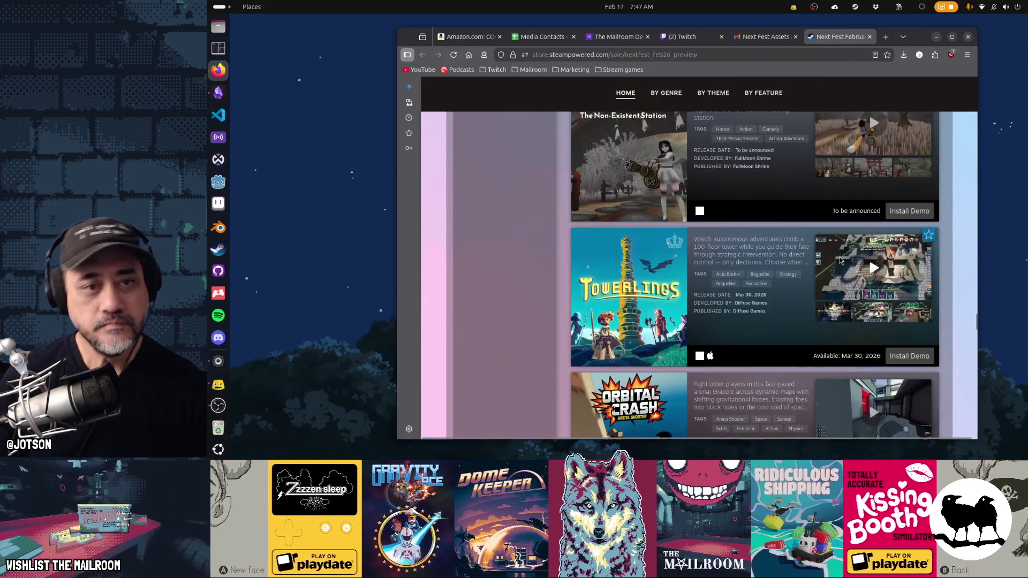
{"action": "scroll", "coordinate": [840, 261], "scroll_direction": "down", "scroll_amount": 3}
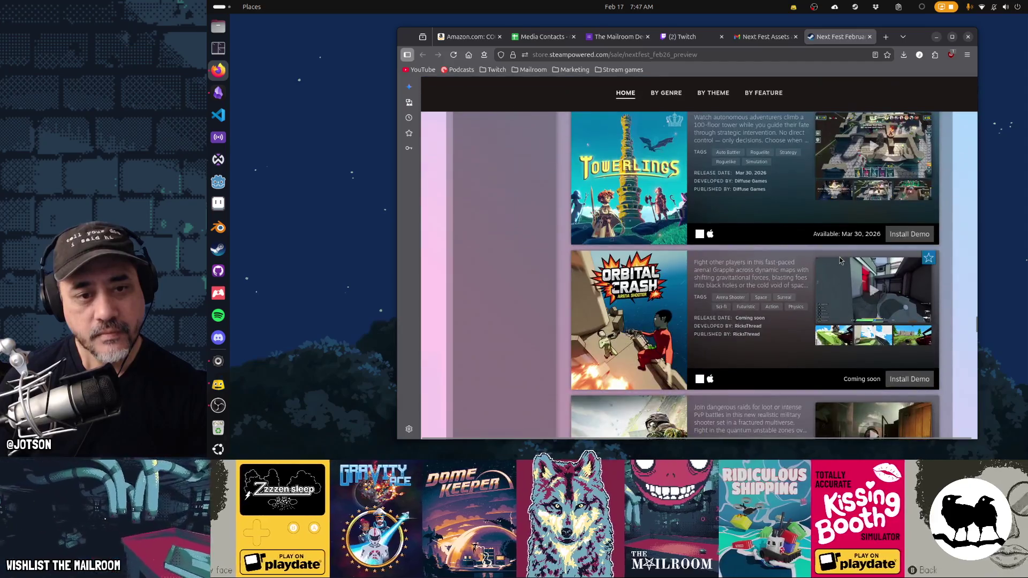
{"action": "scroll", "coordinate": [839, 261], "scroll_direction": "up", "scroll_amount": 3}
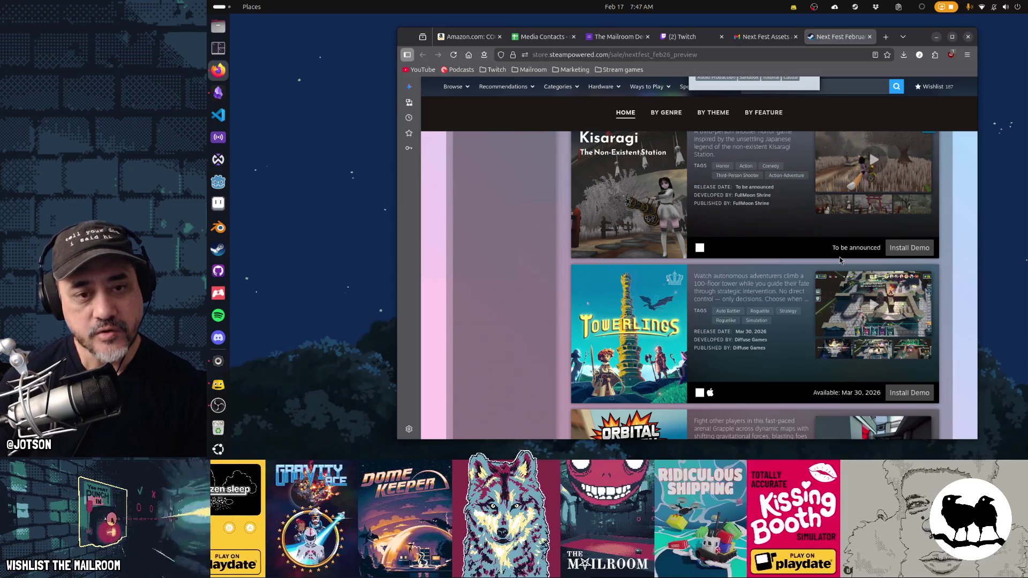
{"action": "mouse_move", "coordinate": [667, 187]}
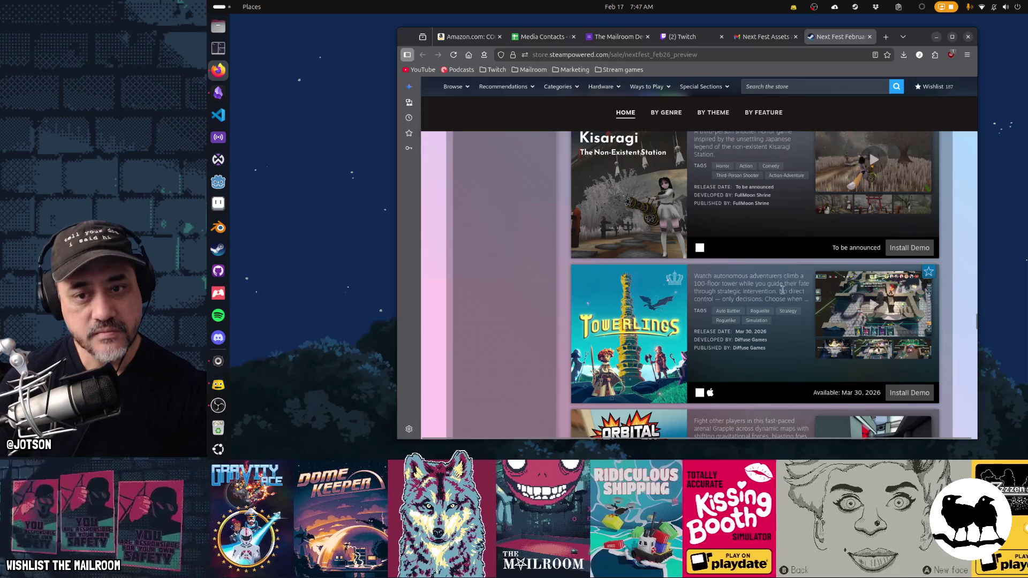
{"action": "scroll", "coordinate": [784, 298], "scroll_direction": "down", "scroll_amount": 3}
{"action": "scroll", "coordinate": [784, 298], "scroll_direction": "down", "scroll_amount": 5}
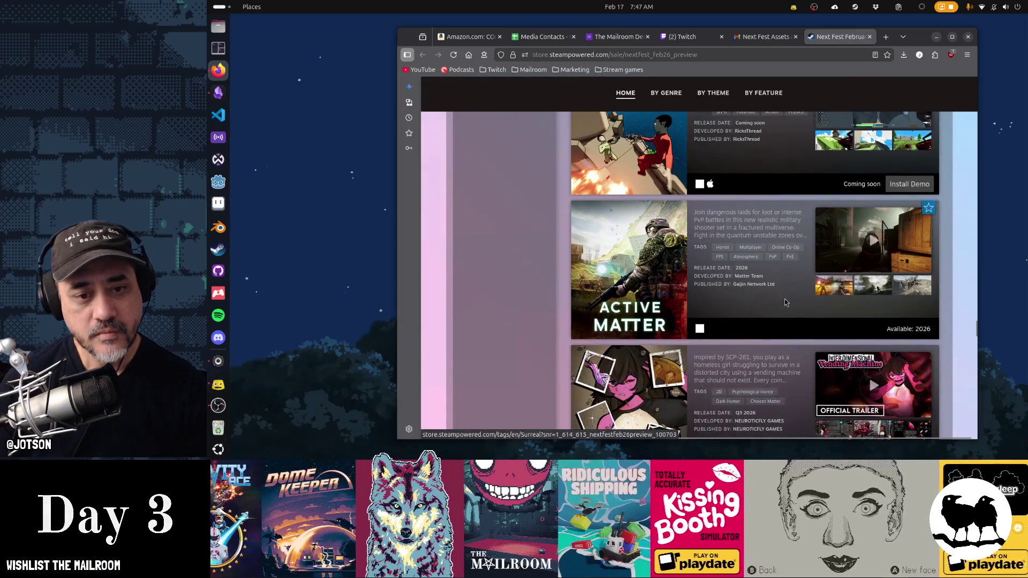
{"action": "scroll", "coordinate": [785, 303], "scroll_direction": "down", "scroll_amount": 2}
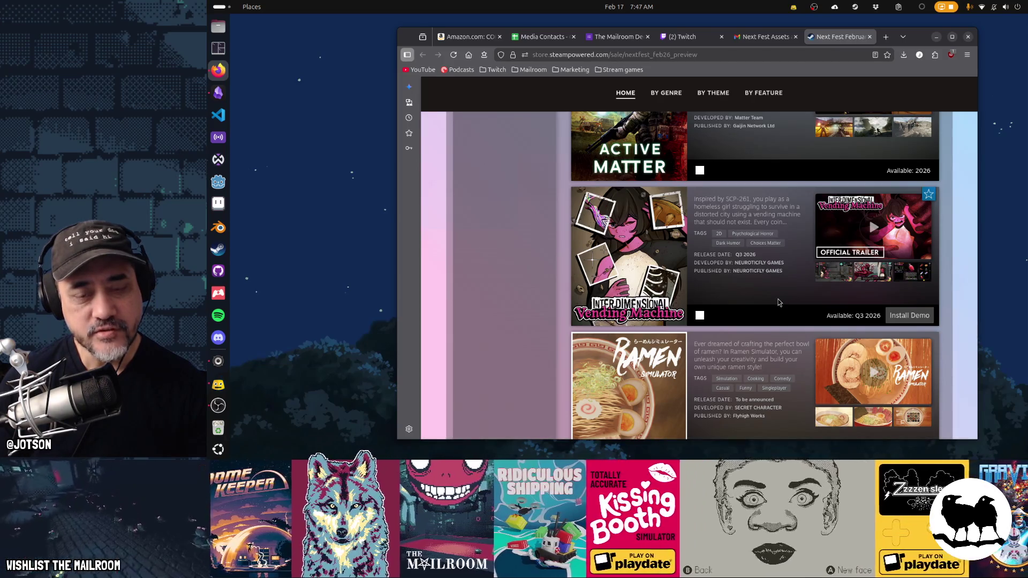
- Open the Interdimensional Vending Machine store page in a new tab
{"action": "mouse_move", "coordinate": [663, 244]}
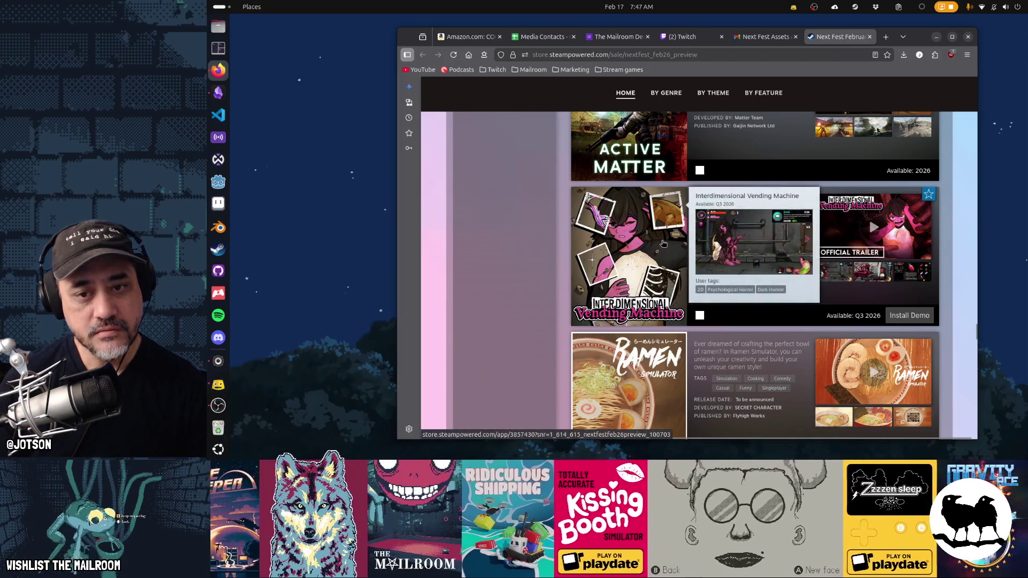
{"action": "left_click", "coordinate": [662, 242]}
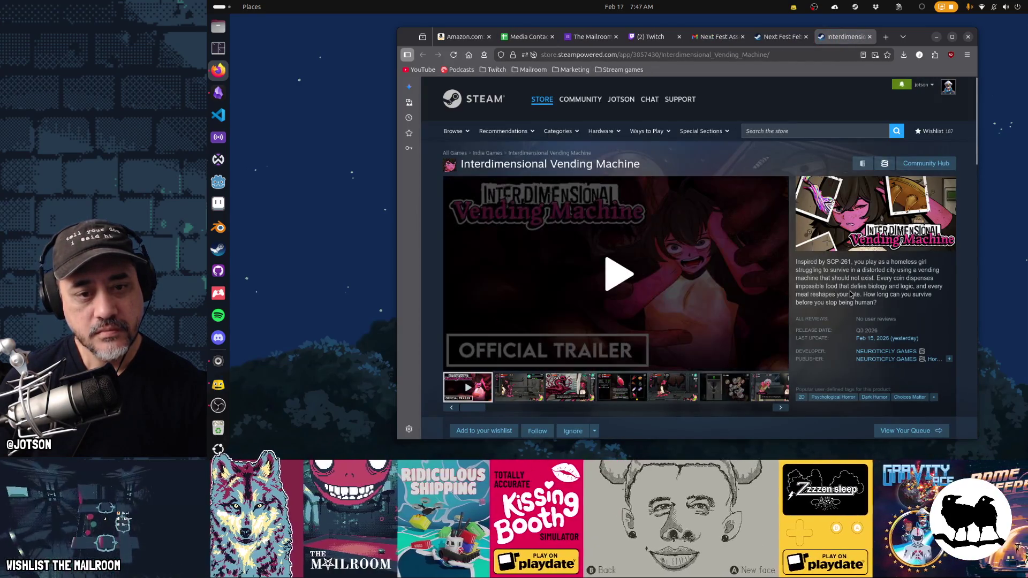
{"action": "scroll", "coordinate": [851, 295], "scroll_direction": "down", "scroll_amount": 3}
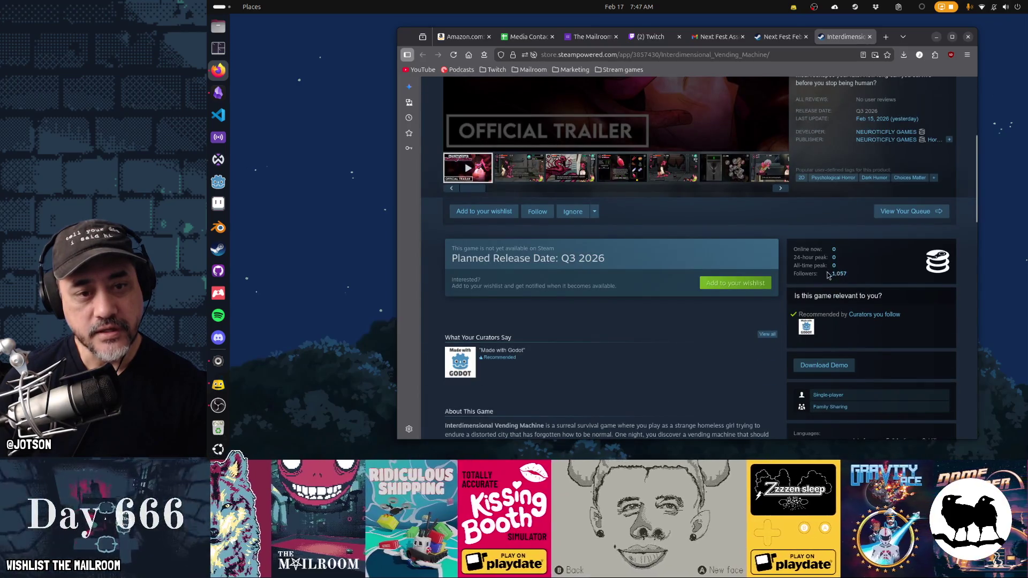
{"action": "scroll", "coordinate": [699, 346], "scroll_direction": "up", "scroll_amount": 3}
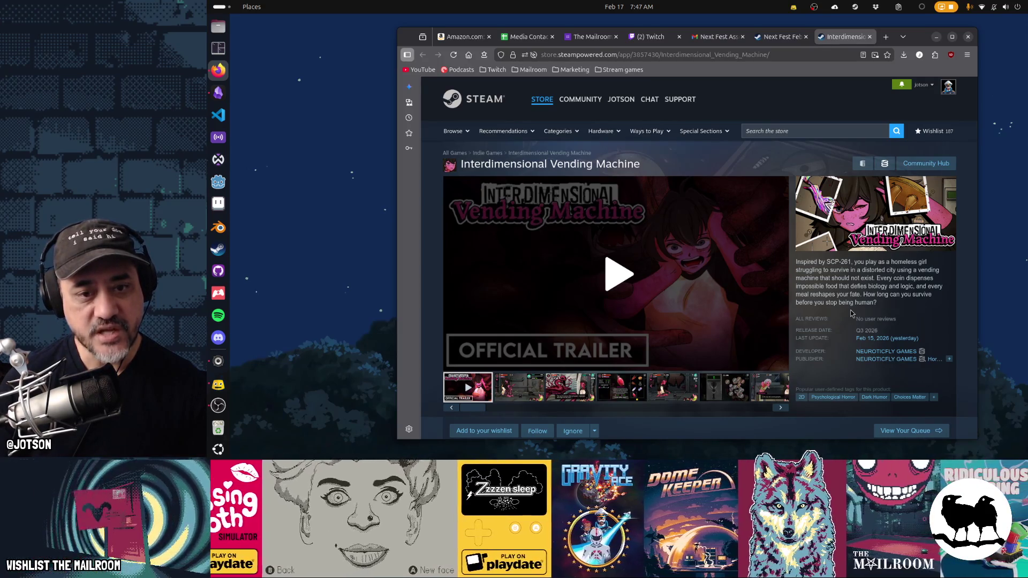
- Play its trailer and skip ahead through about 1:13, 1:33 and 1:54 to 2:13
{"action": "left_click", "coordinate": [624, 278]}
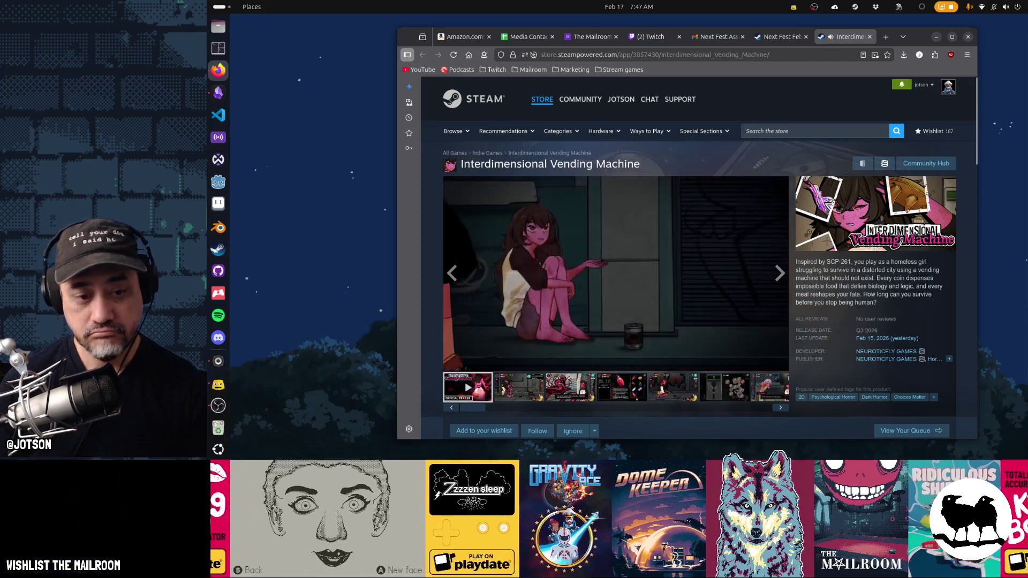
{"action": "mouse_move", "coordinate": [505, 345]}
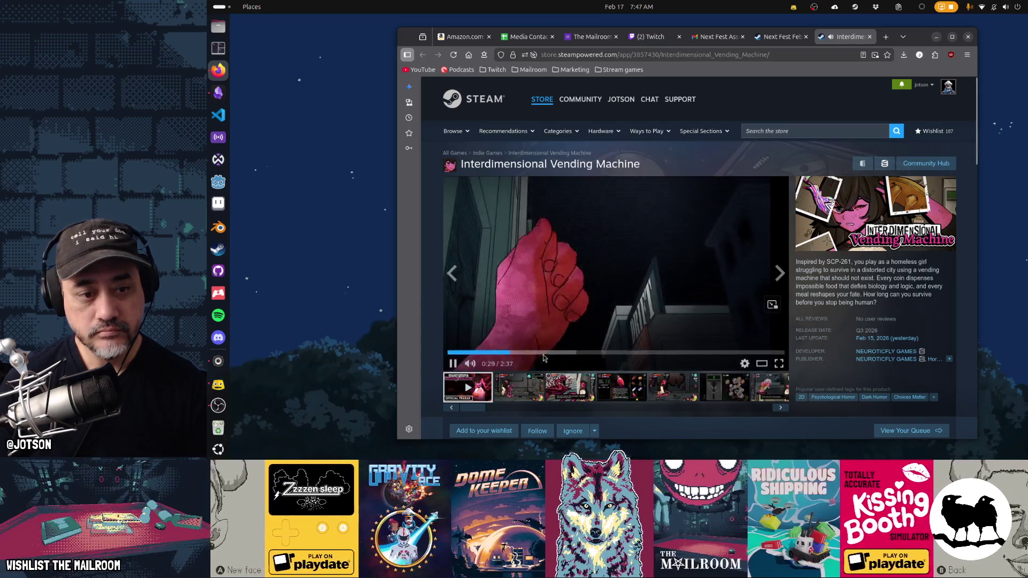
{"action": "left_click", "coordinate": [554, 351]}
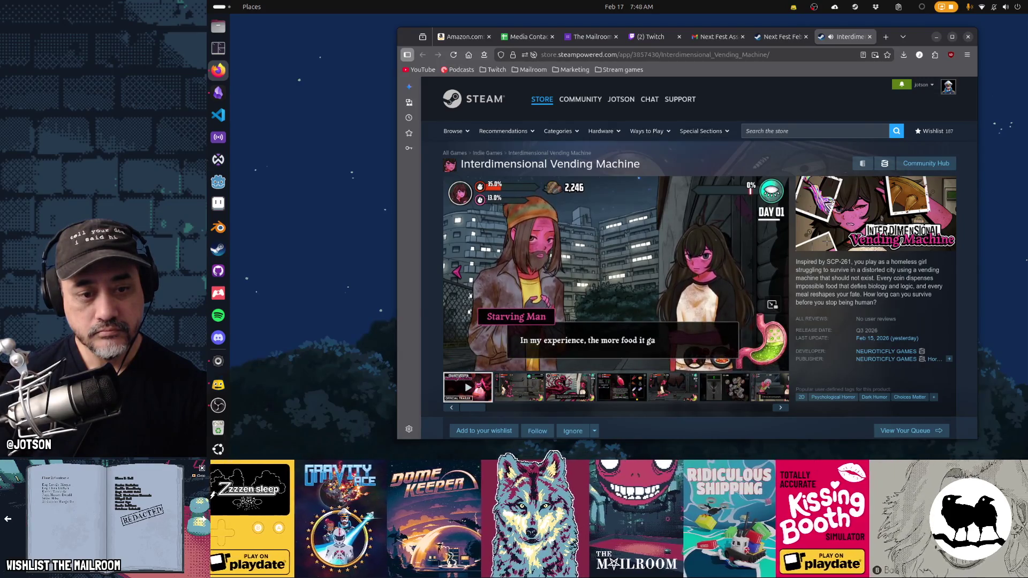
{"action": "left_click", "coordinate": [604, 352]}
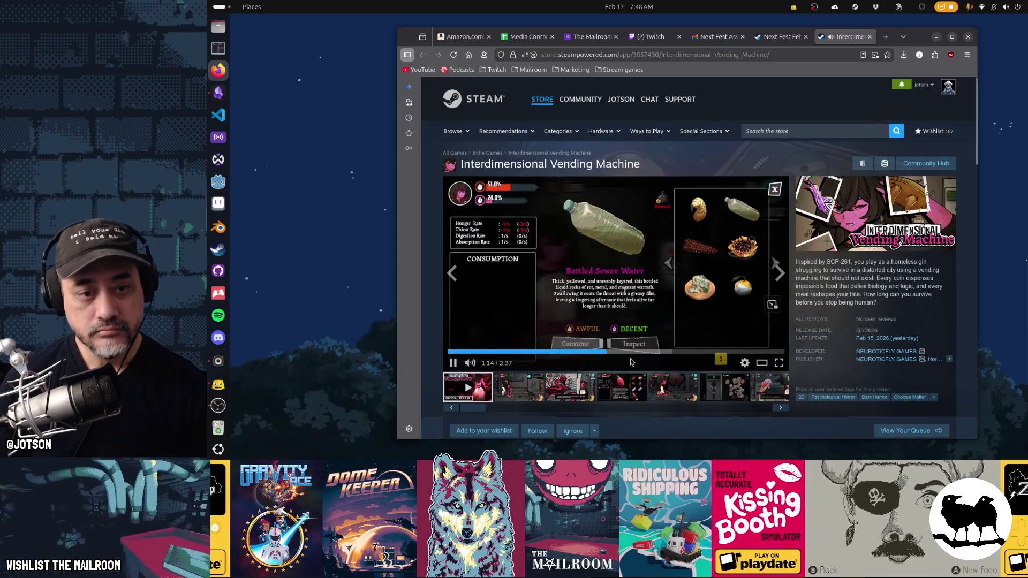
{"action": "left_click", "coordinate": [648, 352]}
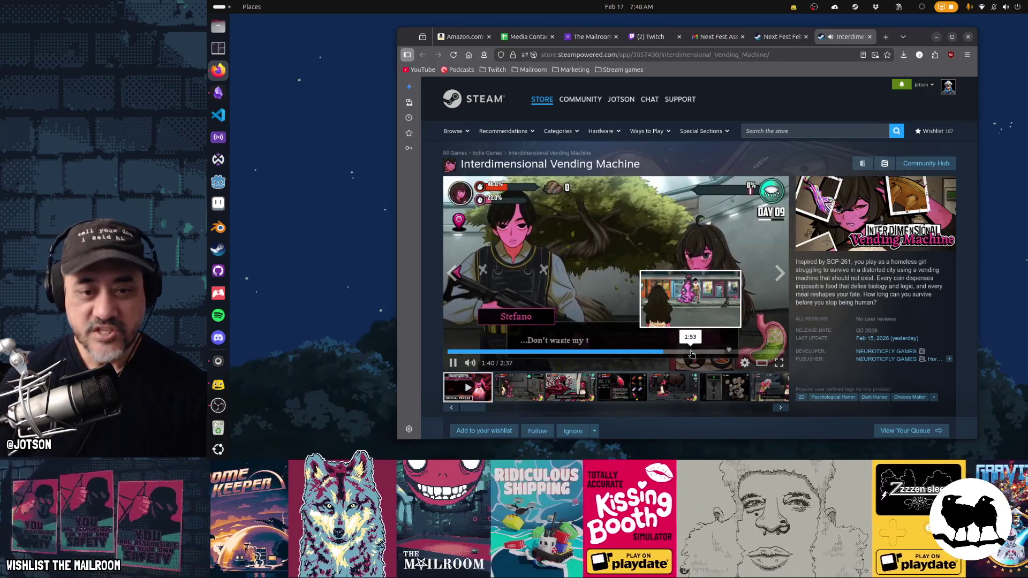
{"action": "left_click", "coordinate": [694, 353]}
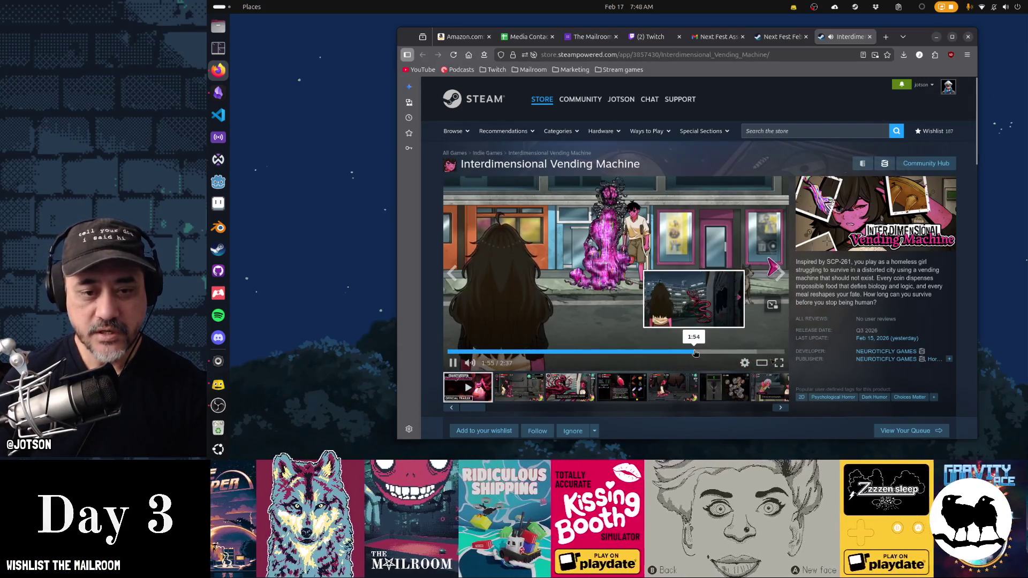
{"action": "left_click", "coordinate": [731, 352]}
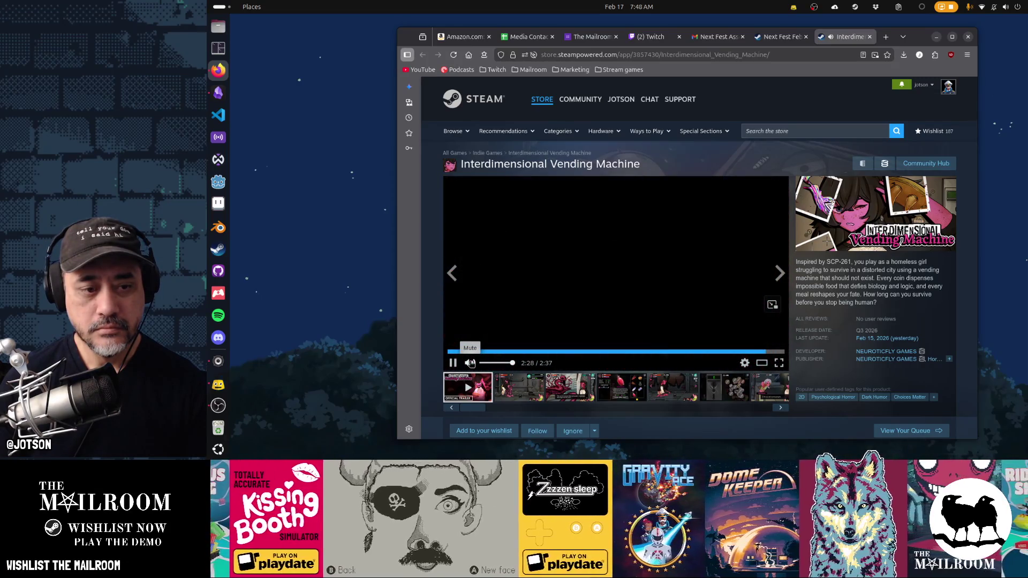
- Read the expanded Interdimensional Vending Machine description down to System Requirements, then close its tab
{"action": "scroll", "coordinate": [638, 385], "scroll_direction": "down", "scroll_amount": 5}
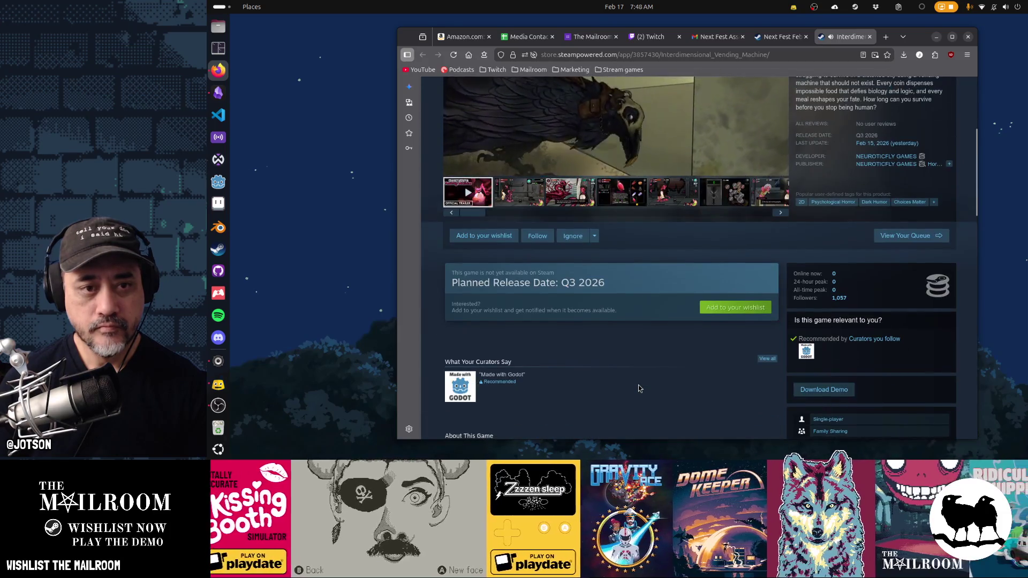
{"action": "scroll", "coordinate": [638, 388], "scroll_direction": "down", "scroll_amount": 5}
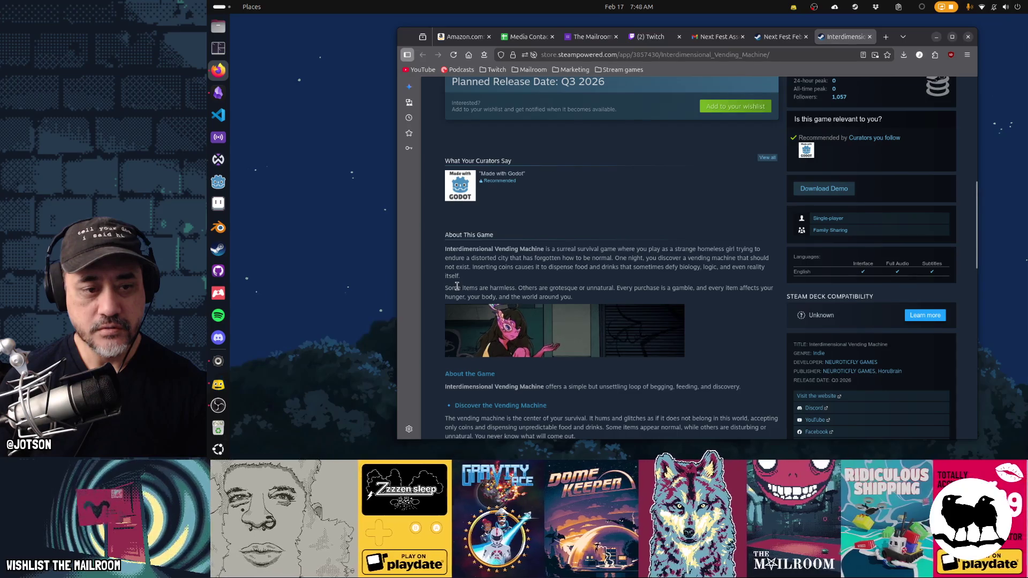
{"action": "scroll", "coordinate": [644, 352], "scroll_direction": "down", "scroll_amount": 2}
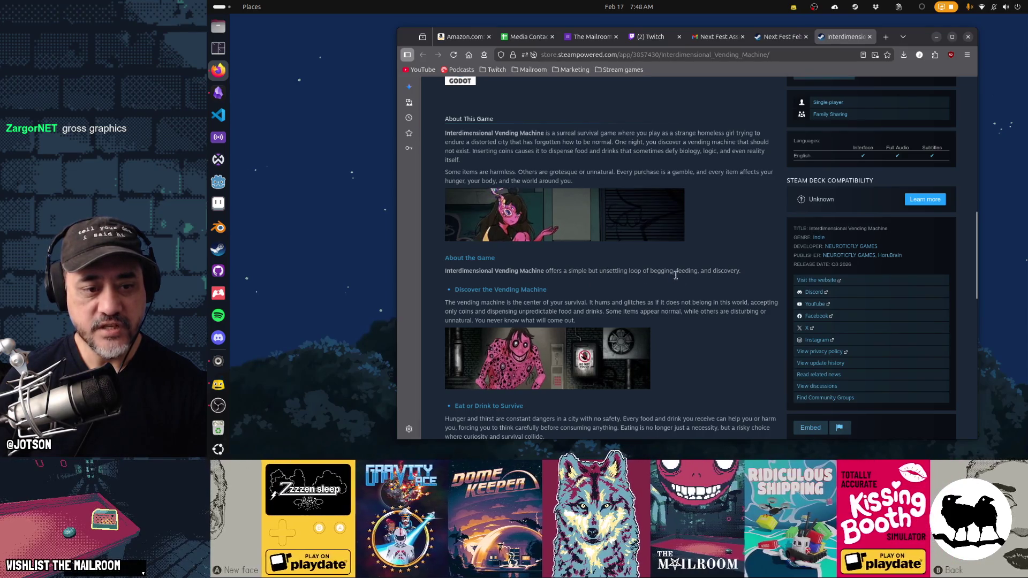
{"action": "scroll", "coordinate": [714, 318], "scroll_direction": "down", "scroll_amount": 3}
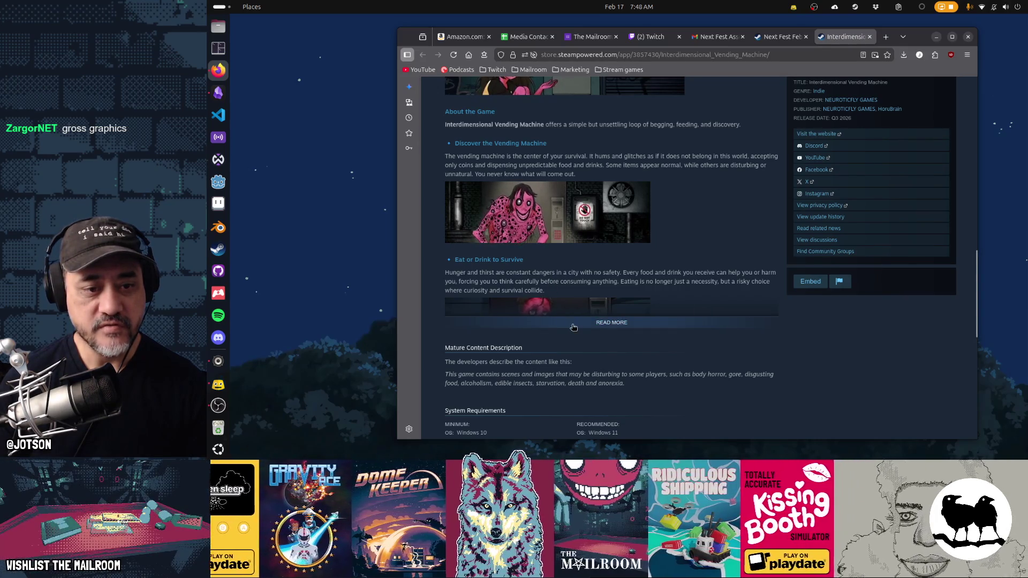
{"action": "left_click", "coordinate": [572, 328]}
{"action": "scroll", "coordinate": [744, 333], "scroll_direction": "down", "scroll_amount": 4}
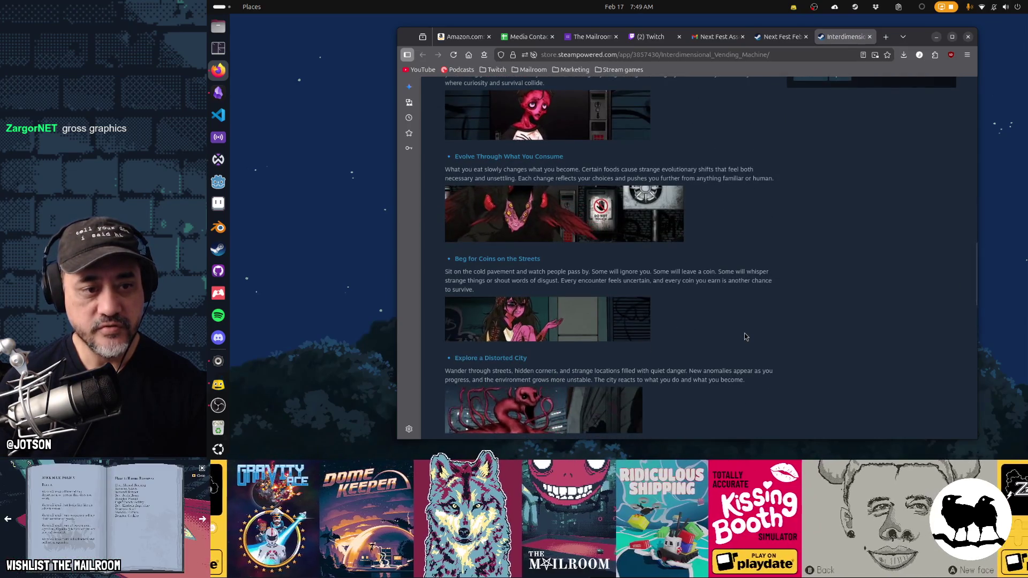
{"action": "scroll", "coordinate": [745, 337], "scroll_direction": "down", "scroll_amount": 2}
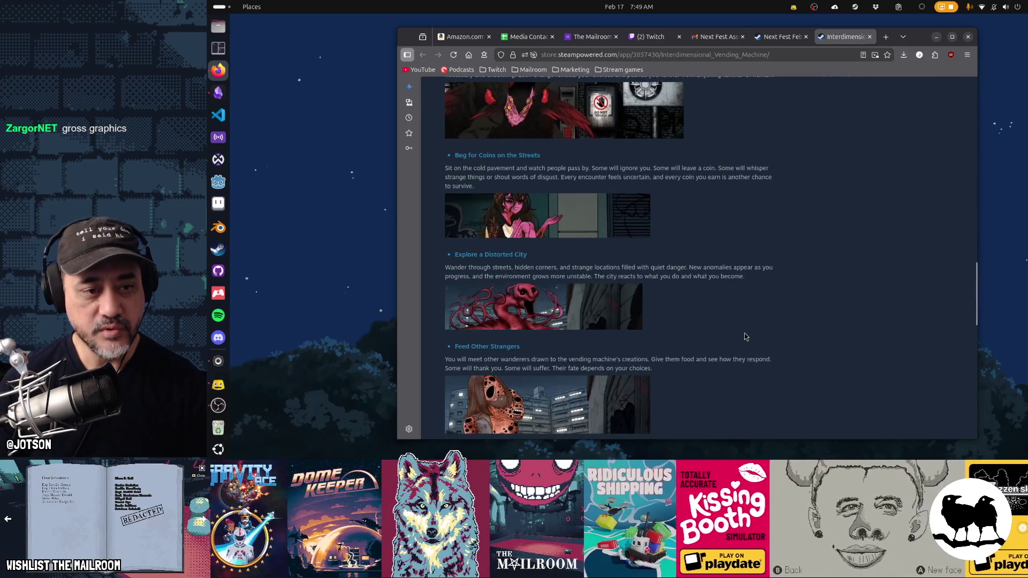
{"action": "scroll", "coordinate": [745, 337], "scroll_direction": "down", "scroll_amount": 2}
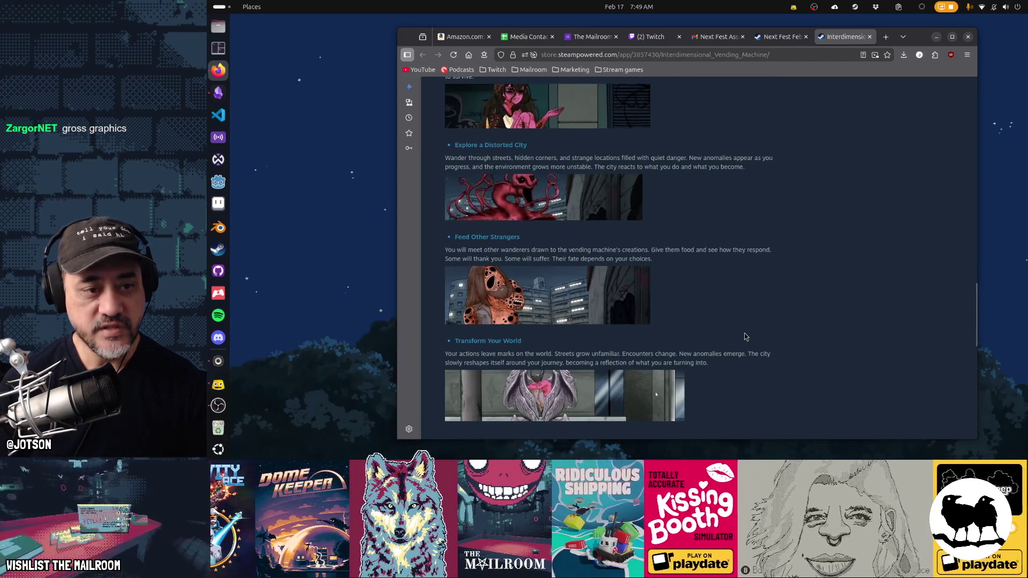
{"action": "scroll", "coordinate": [745, 336], "scroll_direction": "down", "scroll_amount": 3}
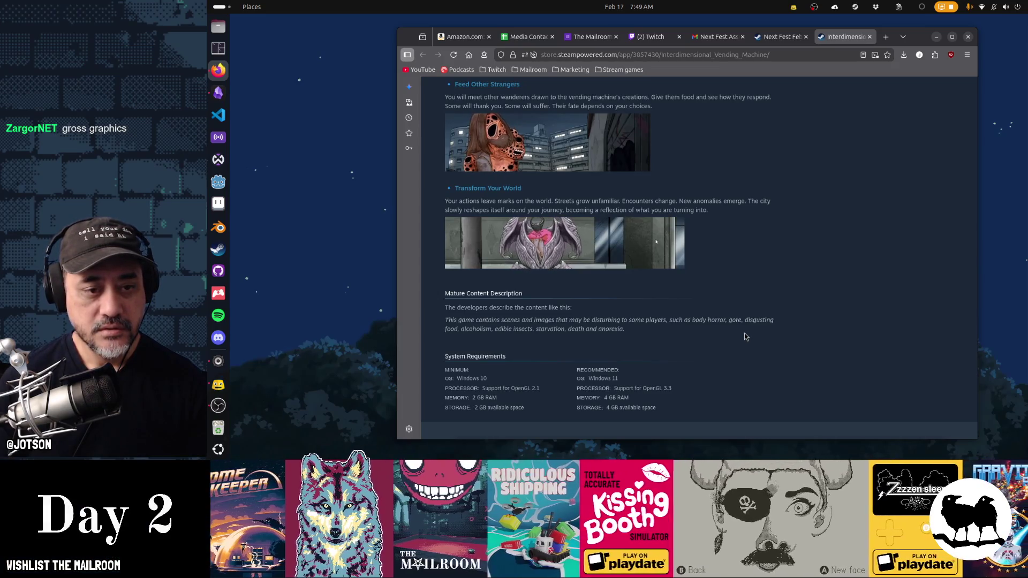
{"action": "middle_click", "coordinate": [843, 36]}
{"action": "scroll", "coordinate": [822, 283], "scroll_direction": "down", "scroll_amount": 4}
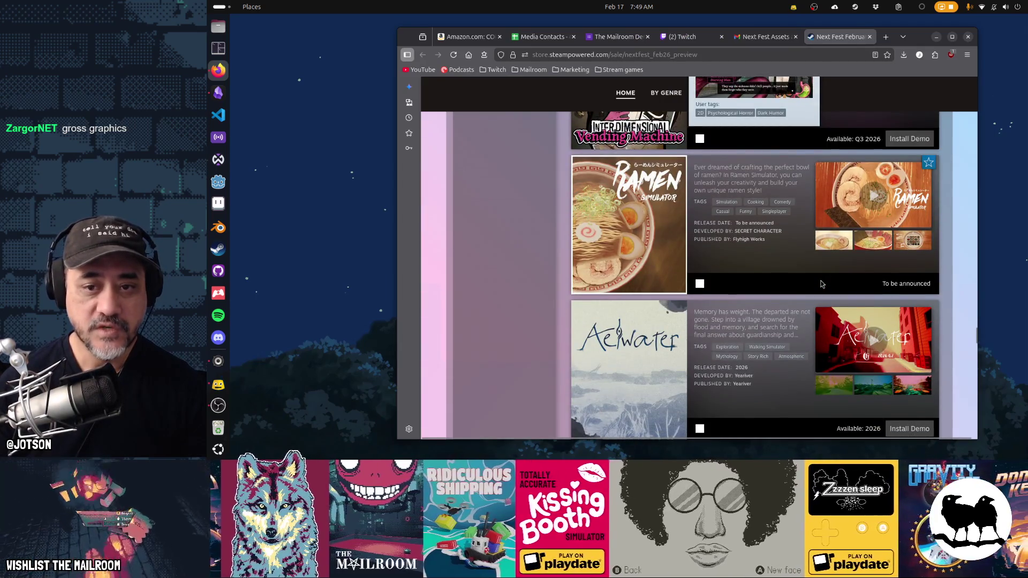
{"action": "scroll", "coordinate": [822, 283], "scroll_direction": "down", "scroll_amount": 5}
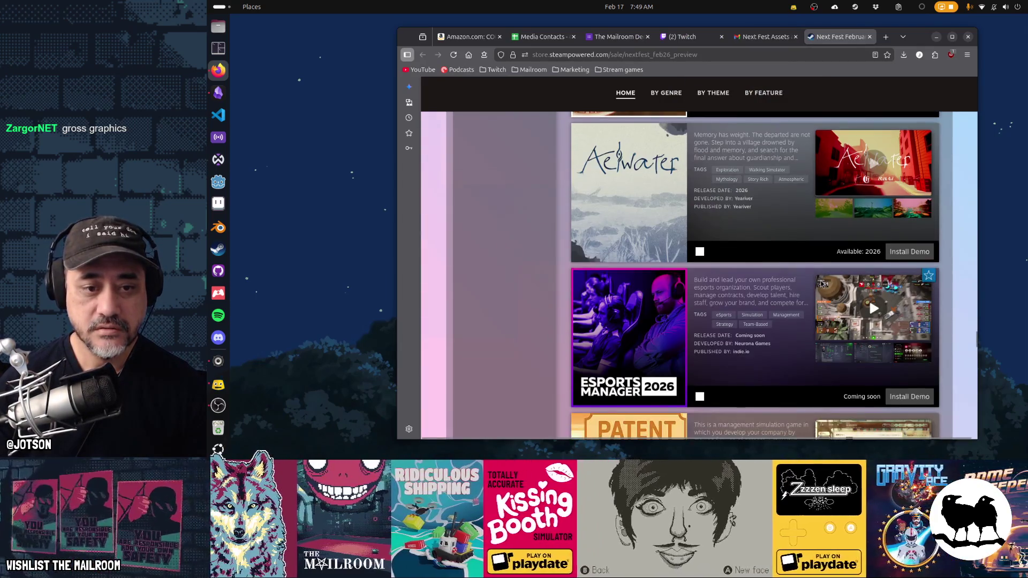
{"action": "scroll", "coordinate": [822, 284], "scroll_direction": "down", "scroll_amount": 5}
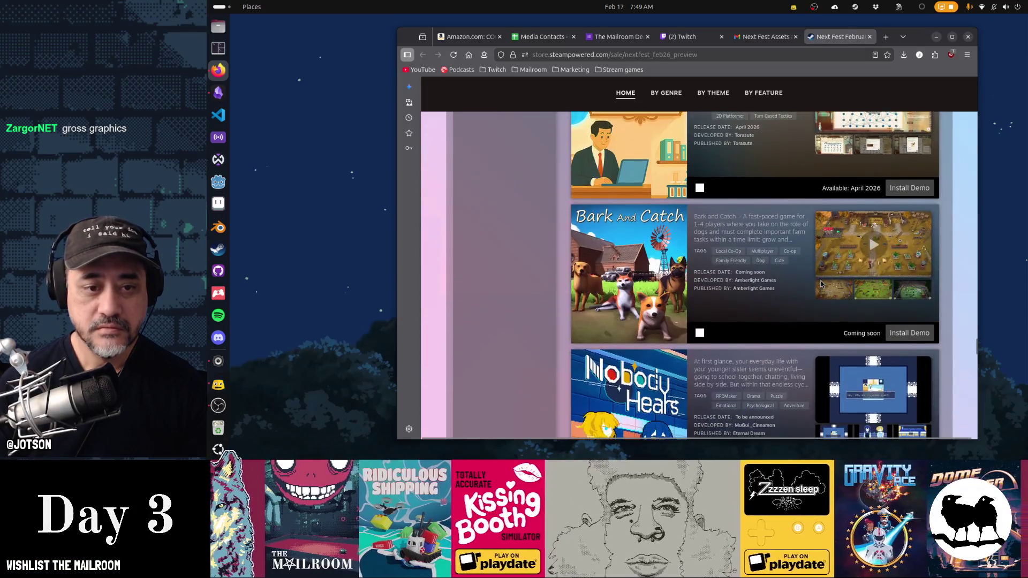
{"action": "scroll", "coordinate": [822, 284], "scroll_direction": "down", "scroll_amount": 4}
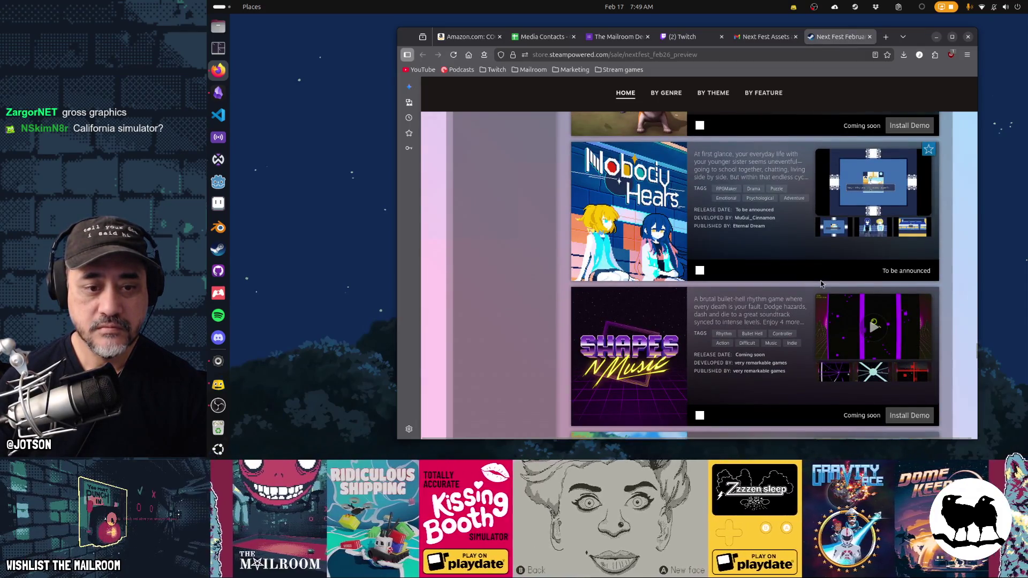
{"action": "scroll", "coordinate": [821, 284], "scroll_direction": "down", "scroll_amount": 3}
{"action": "scroll", "coordinate": [822, 284], "scroll_direction": "down", "scroll_amount": 4}
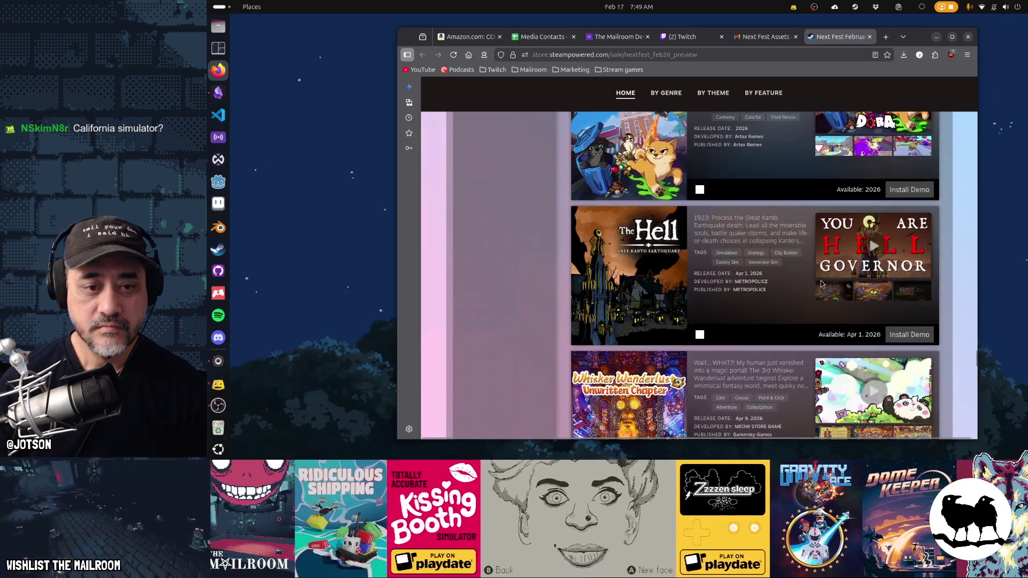
{"action": "scroll", "coordinate": [822, 284], "scroll_direction": "up", "scroll_amount": 2}
{"action": "scroll", "coordinate": [822, 284], "scroll_direction": "down", "scroll_amount": 4}
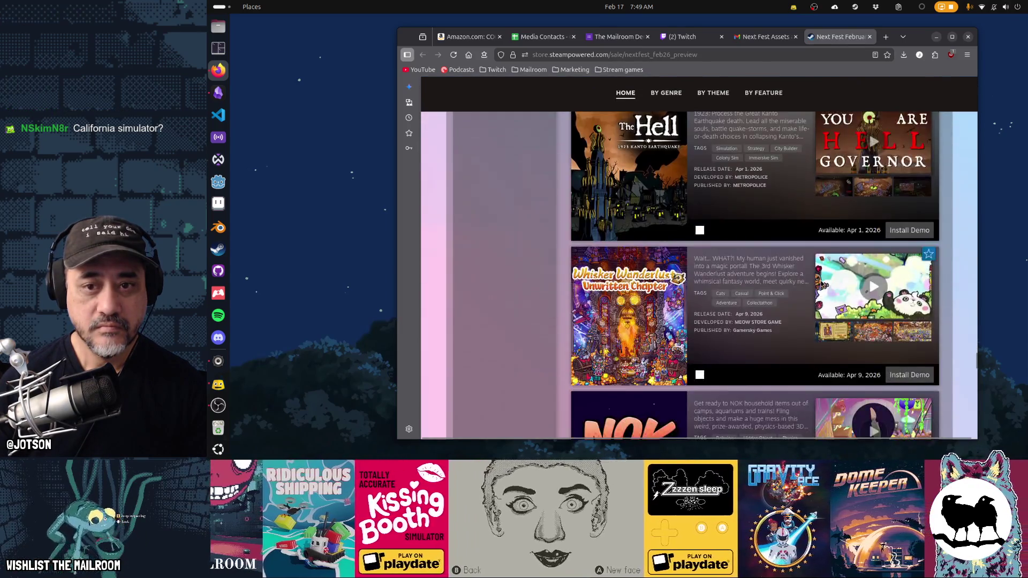
{"action": "scroll", "coordinate": [822, 283], "scroll_direction": "up", "scroll_amount": 1}
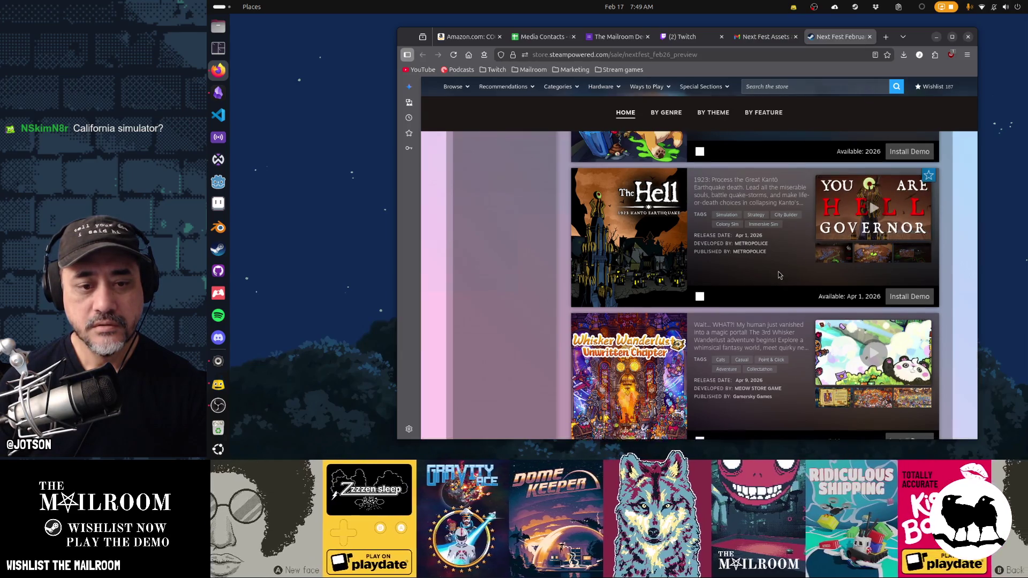
{"action": "scroll", "coordinate": [778, 275], "scroll_direction": "down", "scroll_amount": 7}
{"action": "scroll", "coordinate": [780, 274], "scroll_direction": "down", "scroll_amount": 3}
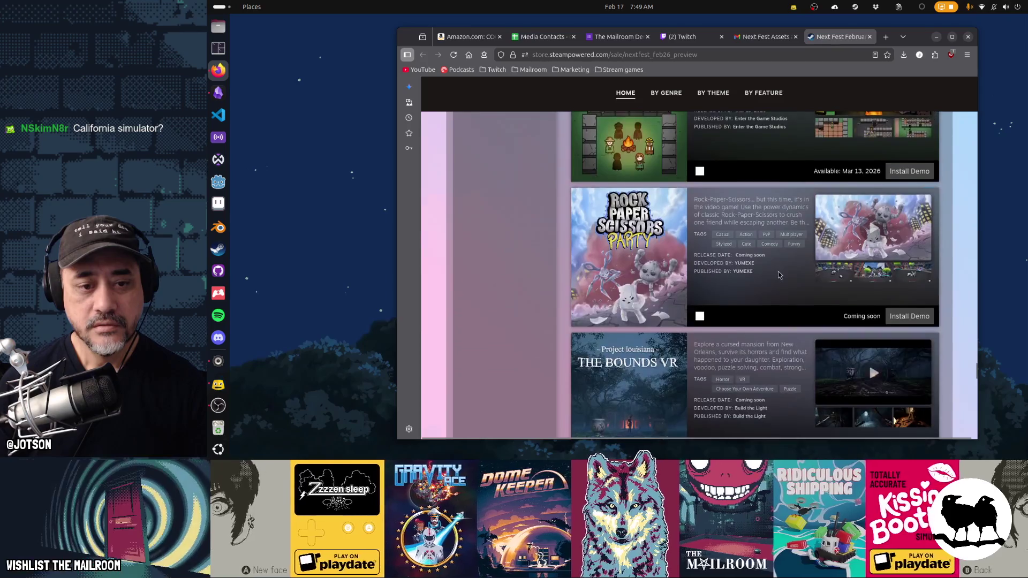
{"action": "scroll", "coordinate": [780, 275], "scroll_direction": "down", "scroll_amount": 1}
{"action": "scroll", "coordinate": [779, 275], "scroll_direction": "down", "scroll_amount": 3}
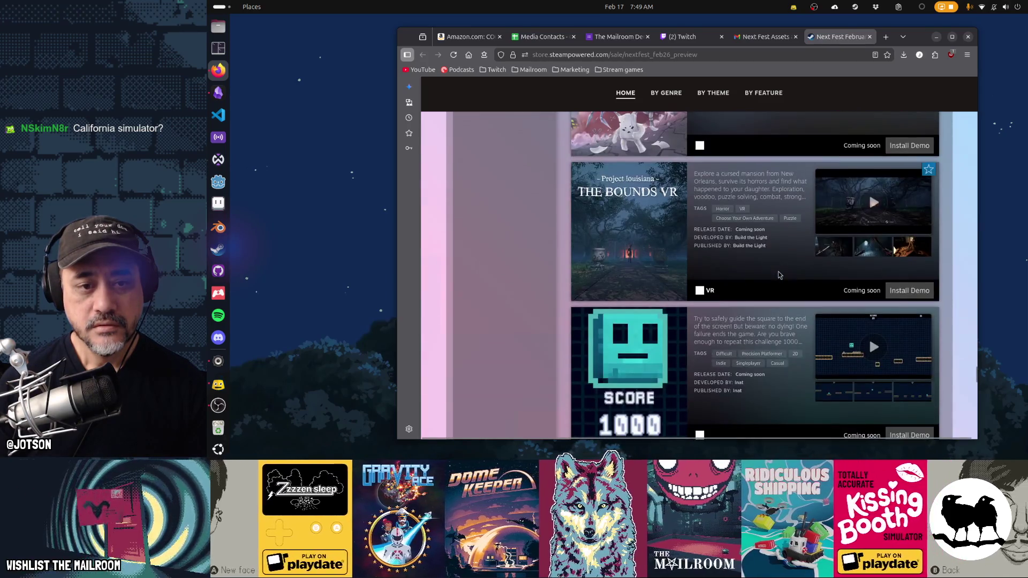
{"action": "scroll", "coordinate": [778, 275], "scroll_direction": "up", "scroll_amount": 5}
- Open the Rock Paper Scissors Party store page in a new tab and look over its demo section
{"action": "left_click", "coordinate": [643, 246]}
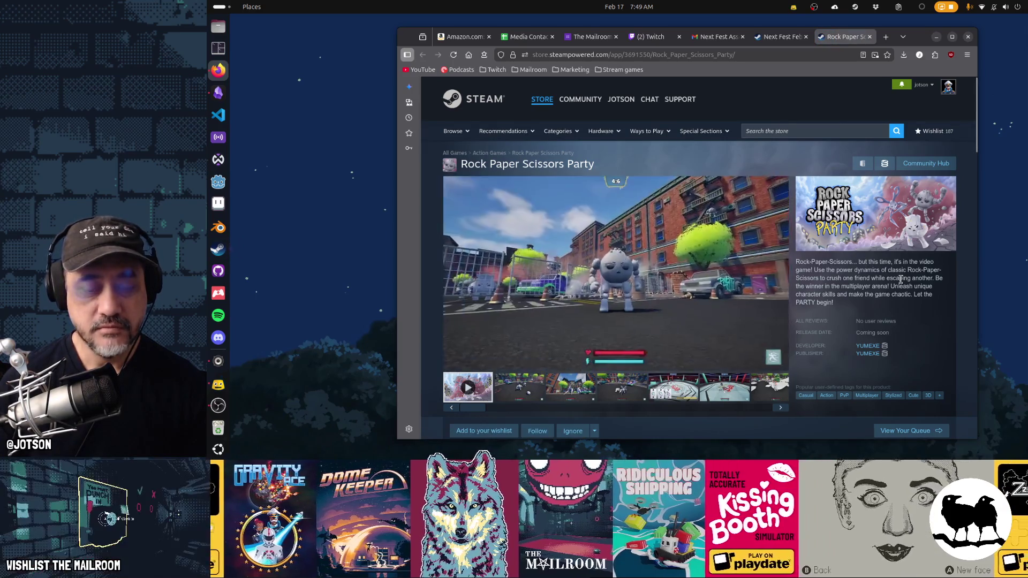
{"action": "scroll", "coordinate": [901, 279], "scroll_direction": "down", "scroll_amount": 5}
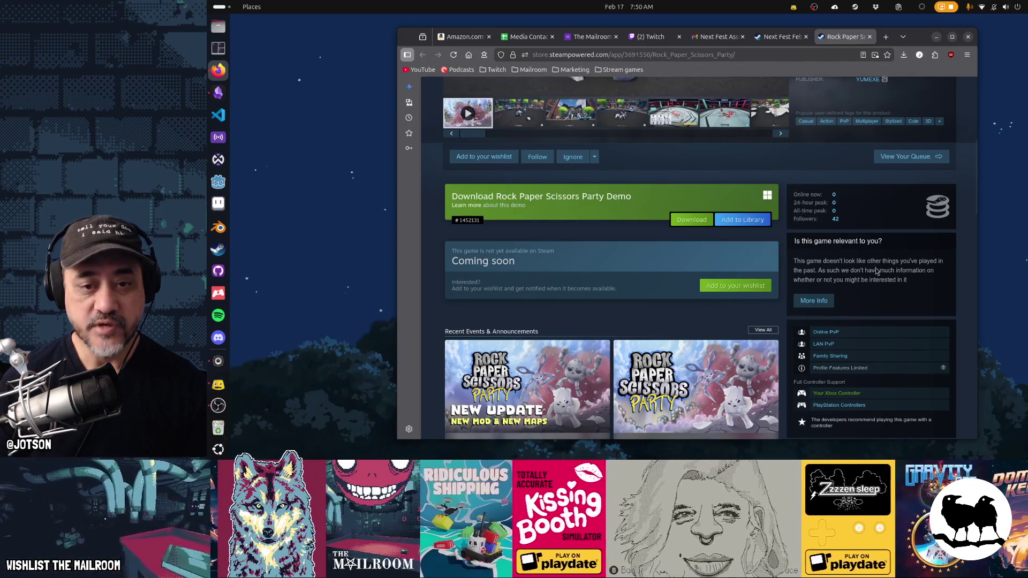
{"action": "scroll", "coordinate": [876, 279], "scroll_direction": "up", "scroll_amount": 5}
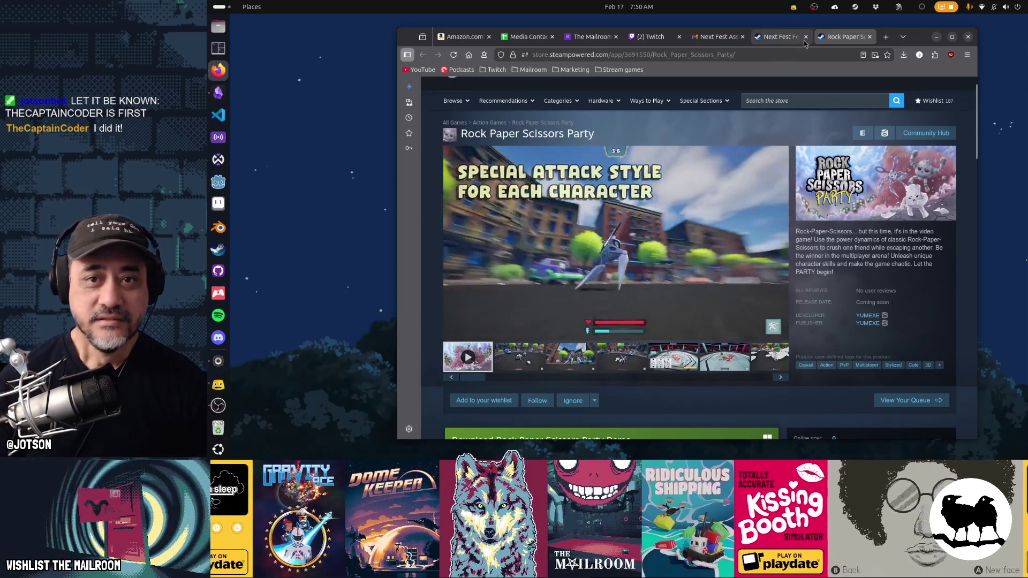
- Close the Rock Paper Scissors Party tab, scroll Next Fest to Browse All Titles, and hide Firefox
{"action": "left_click", "coordinate": [870, 36]}
{"action": "scroll", "coordinate": [856, 321], "scroll_direction": "down", "scroll_amount": 5}
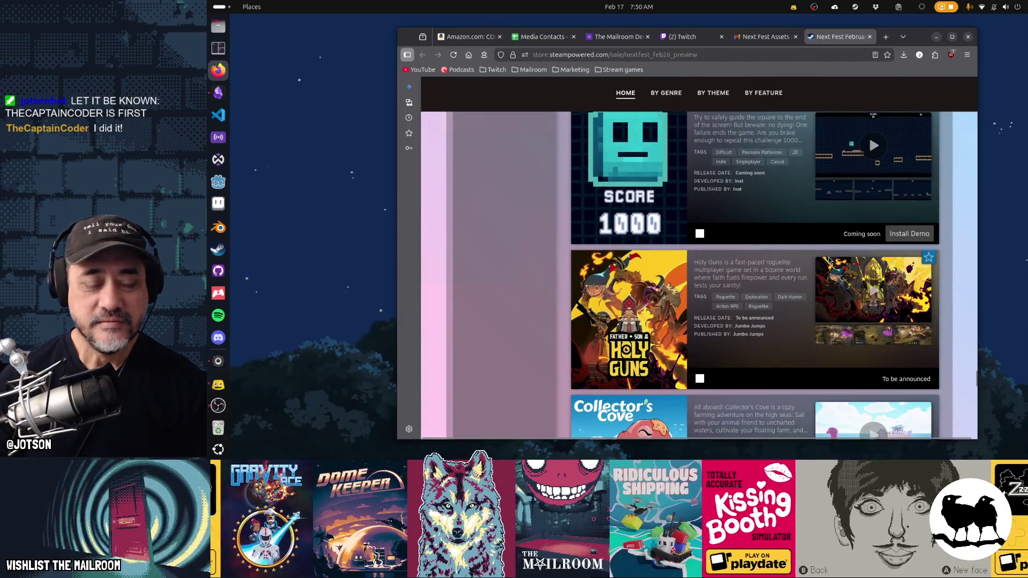
{"action": "scroll", "coordinate": [828, 259], "scroll_direction": "down", "scroll_amount": 3}
{"action": "scroll", "coordinate": [828, 259], "scroll_direction": "down", "scroll_amount": 5}
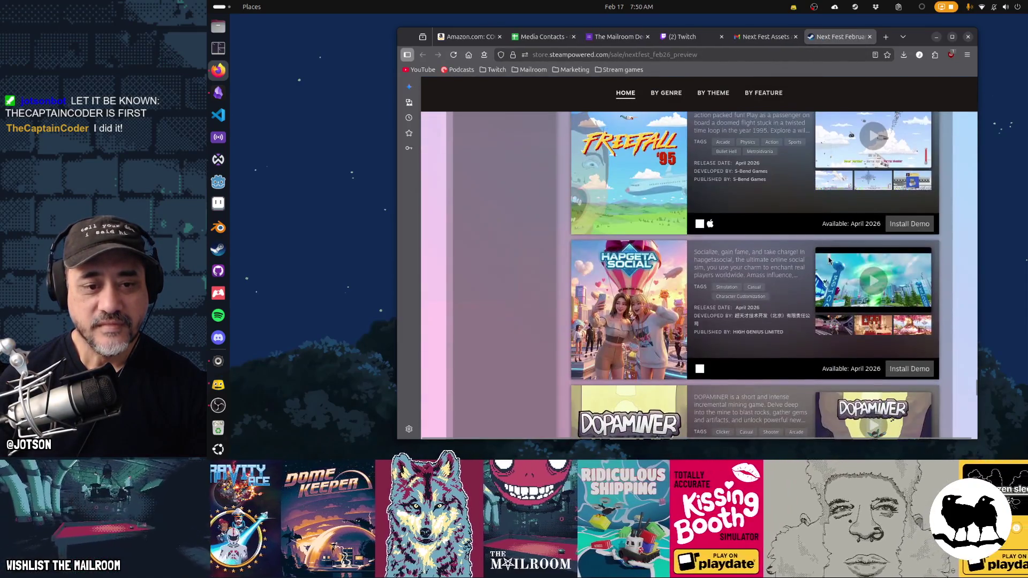
{"action": "scroll", "coordinate": [828, 260], "scroll_direction": "down", "scroll_amount": 10}
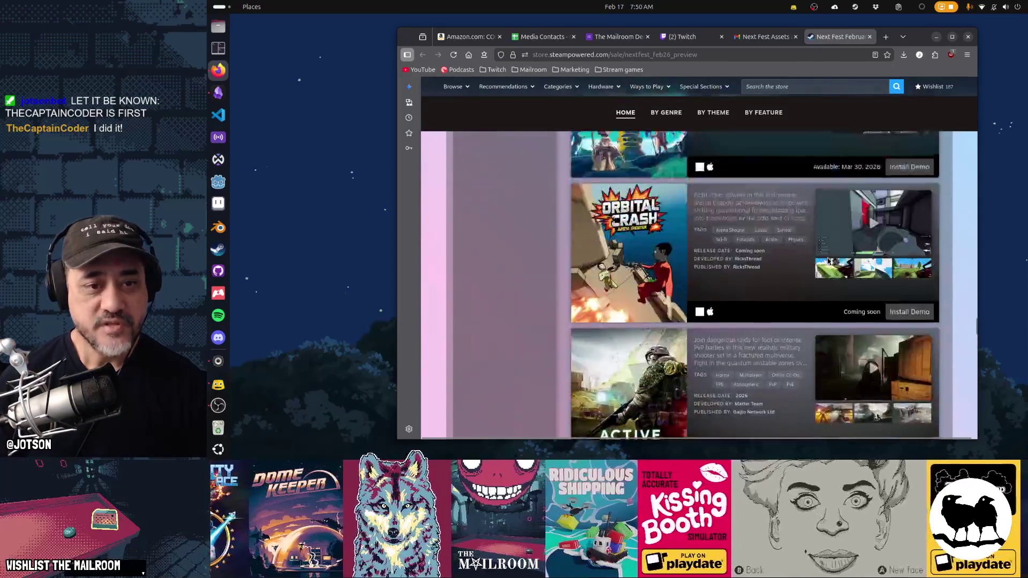
{"action": "scroll", "coordinate": [828, 260], "scroll_direction": "down", "scroll_amount": 15}
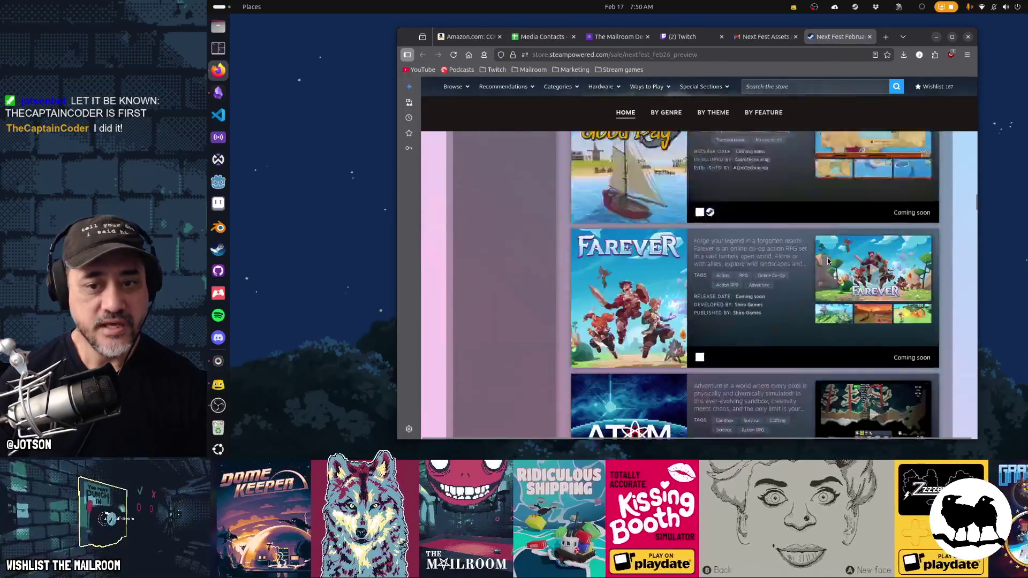
{"action": "scroll", "coordinate": [827, 260], "scroll_direction": "up", "scroll_amount": 15}
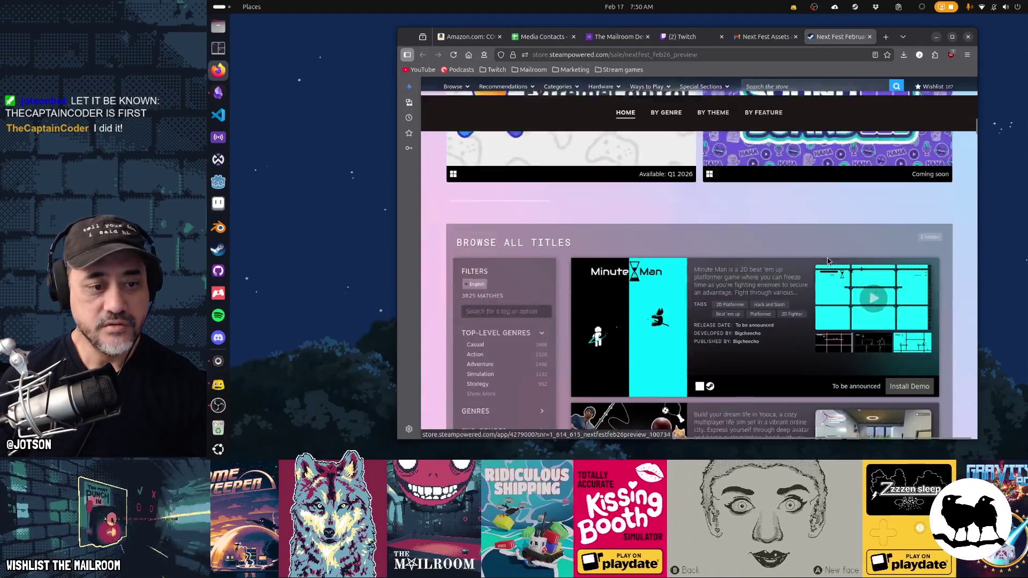
{"action": "scroll", "coordinate": [596, 289], "scroll_direction": "down", "scroll_amount": 2}
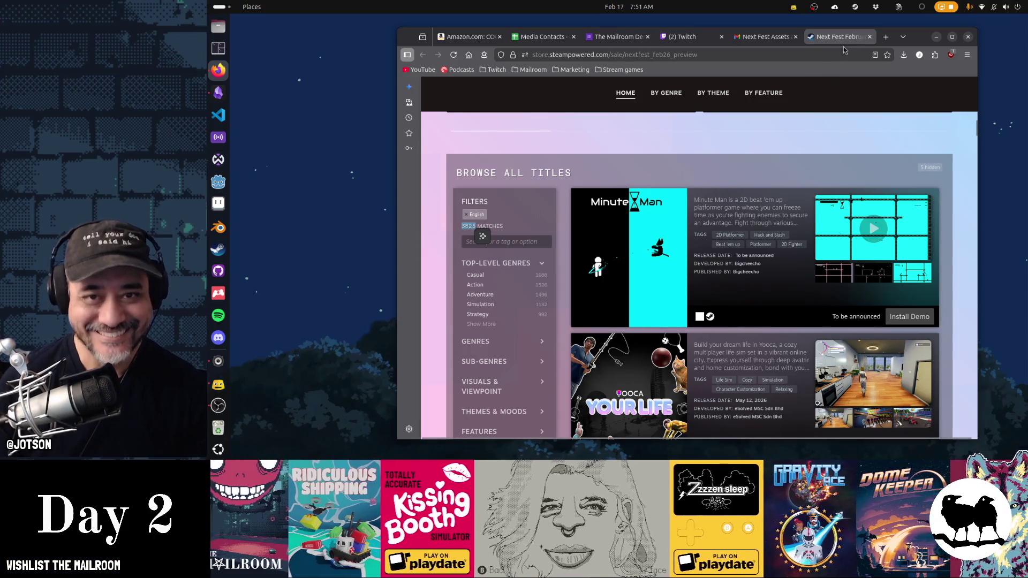
{"action": "key", "text": "super+shift+Right"}
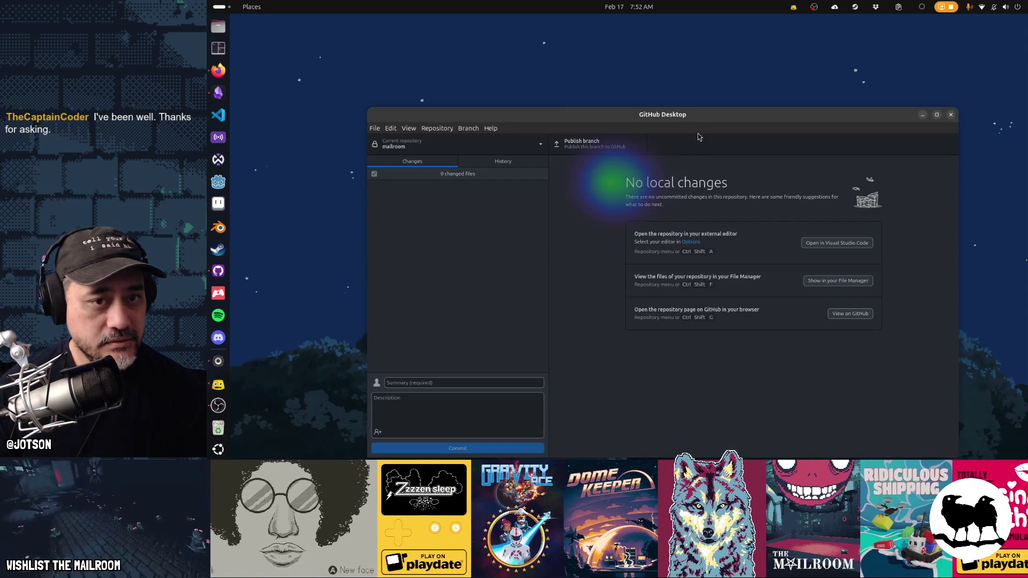
- Create a branch named v62-demo from the Auto-updated version commit in the mailroom history
{"action": "left_click_drag", "start_coordinate": [698, 115], "coordinate": [699, 68]}
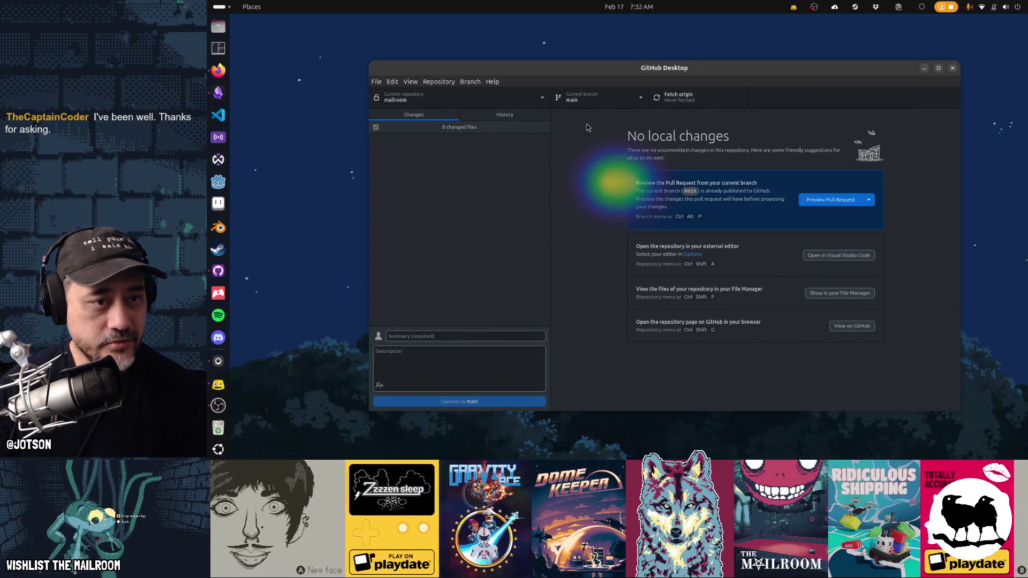
{"action": "key", "text": "ctrl+2"}
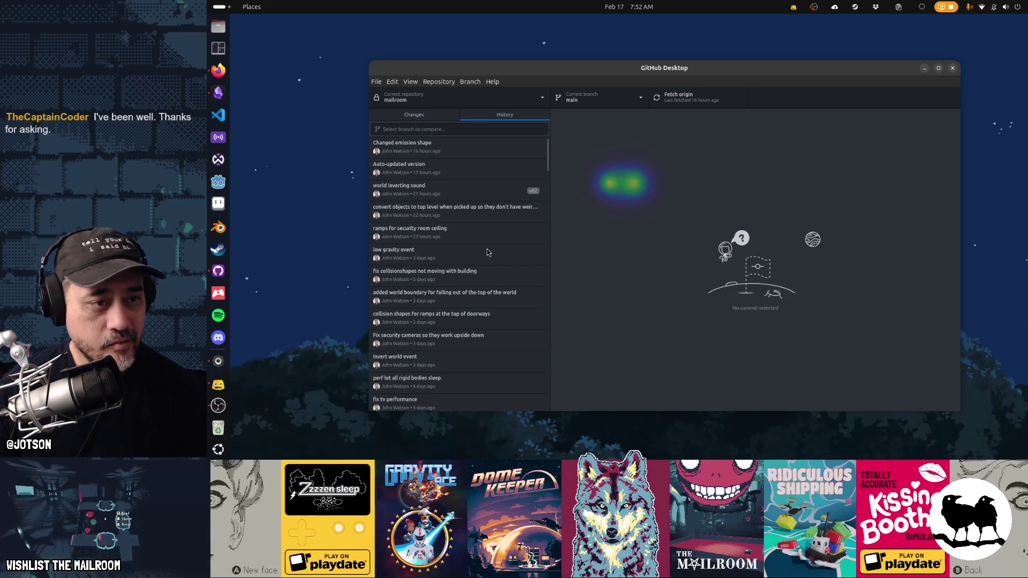
{"action": "right_click", "coordinate": [482, 171]}
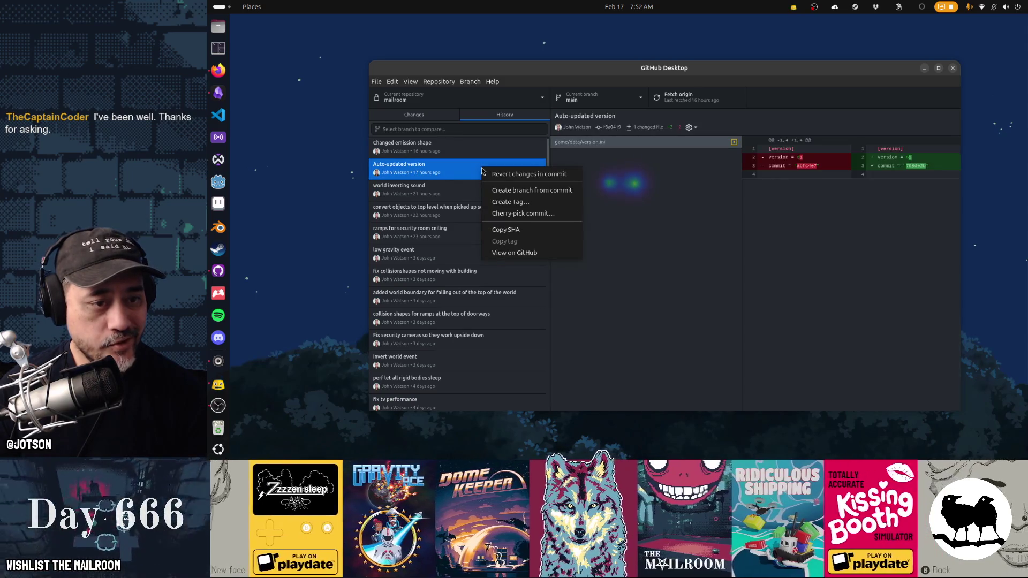
{"action": "left_click", "coordinate": [512, 191]}
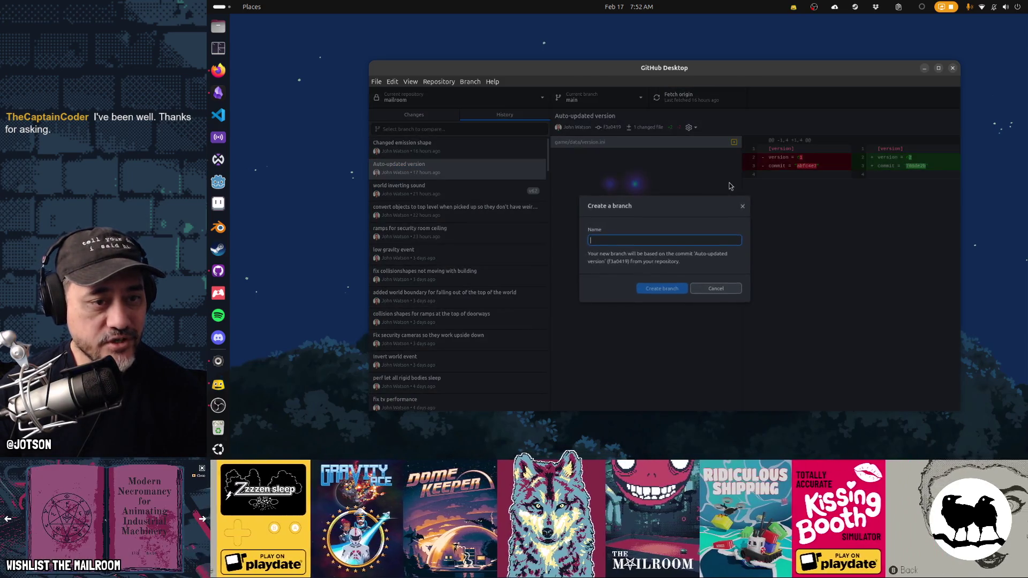
{"action": "type", "text": "demo"}
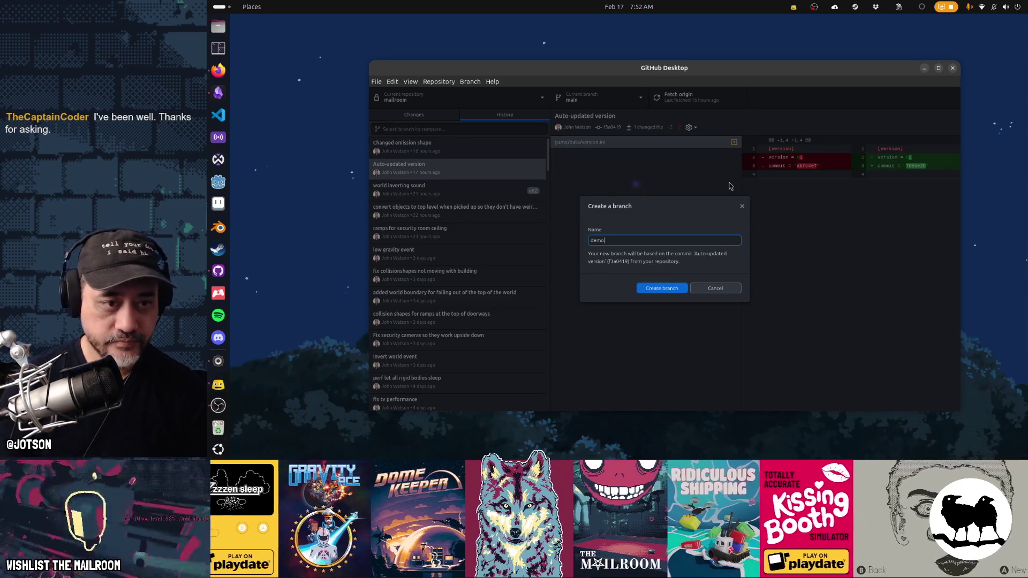
{"action": "key", "text": "Home"}
{"action": "type", "text": "v"}
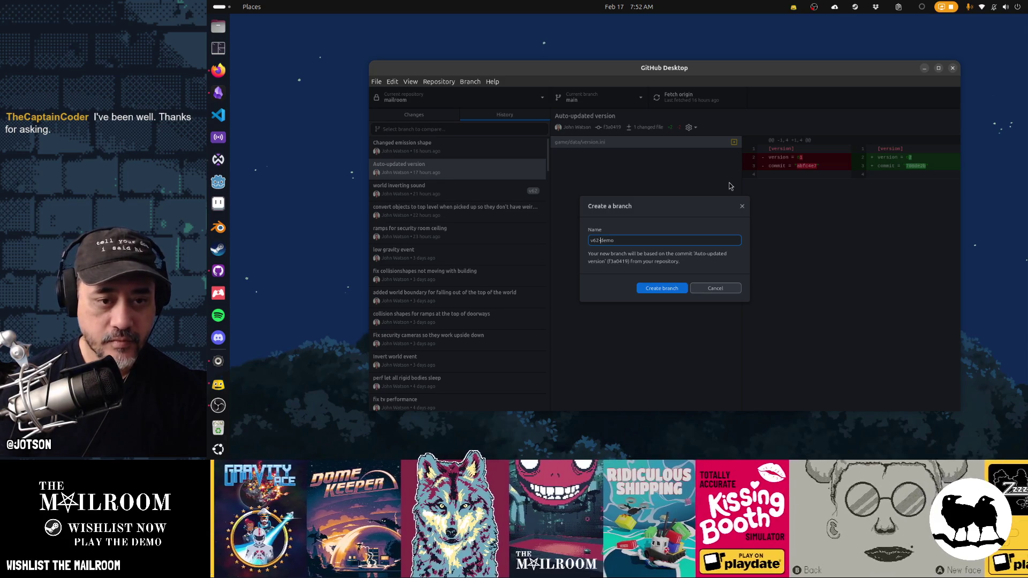
{"action": "left_click", "coordinate": [668, 294]}
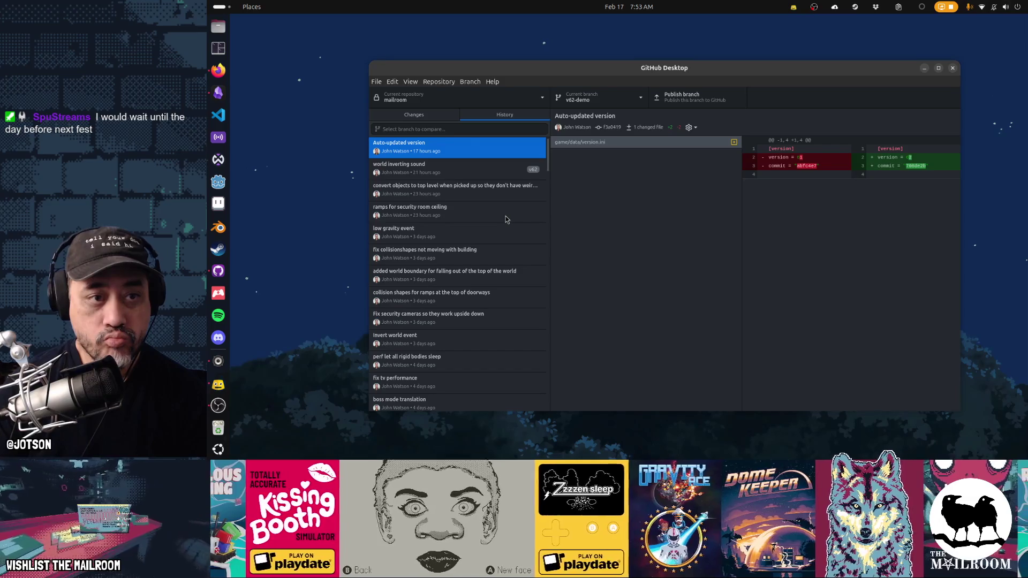
- Switch mailroom between main and v62-demo, end on main, then launch Obsidian from the dock
{"action": "left_click", "coordinate": [592, 109]}
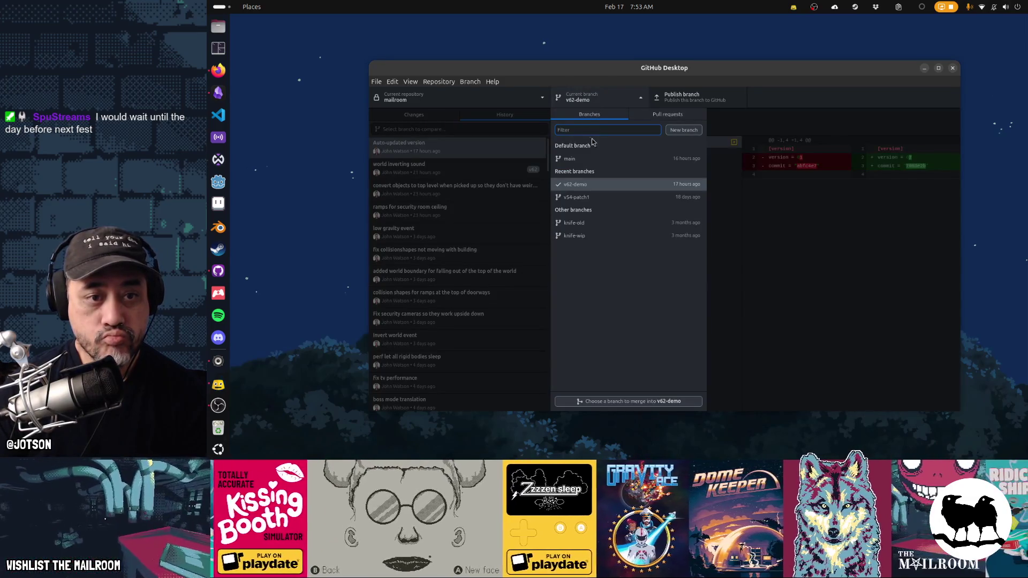
{"action": "left_click", "coordinate": [594, 160]}
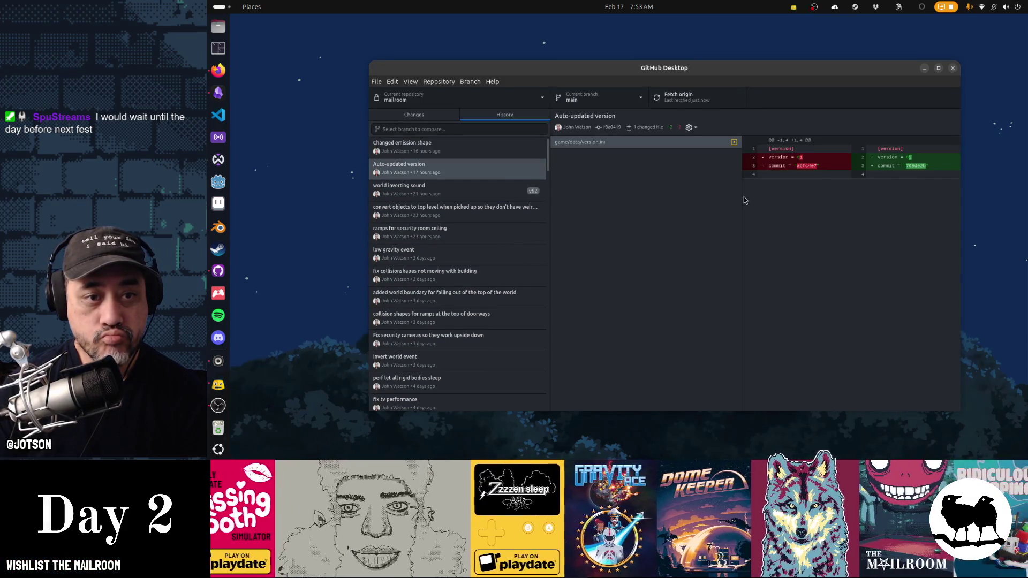
{"action": "left_click", "coordinate": [619, 105]}
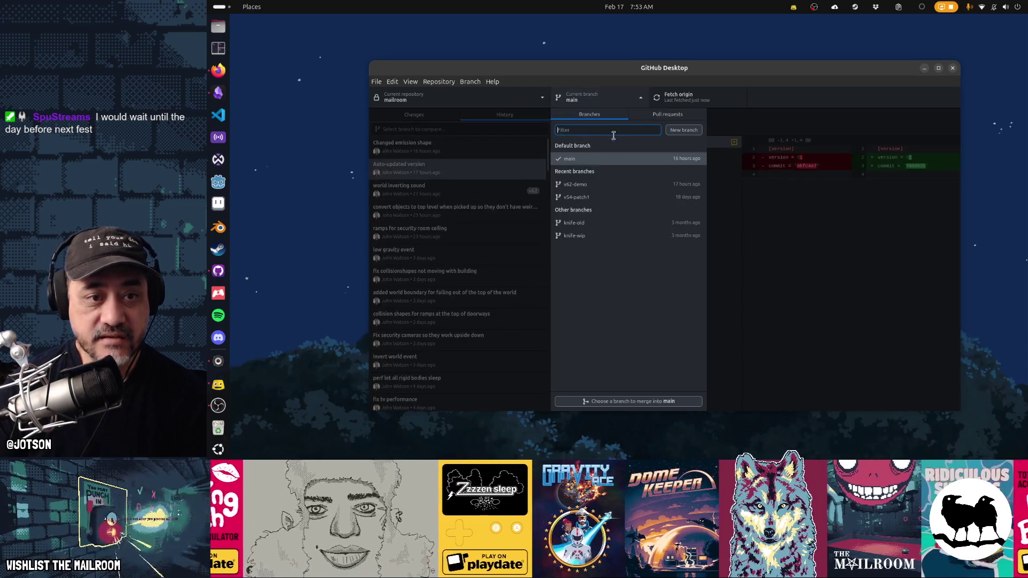
{"action": "left_click", "coordinate": [614, 184]}
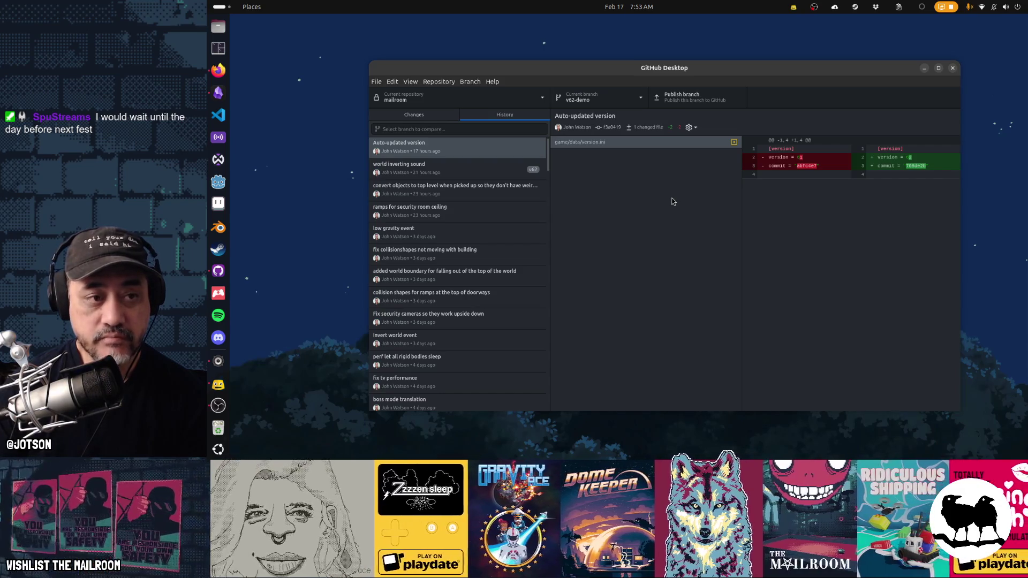
{"action": "left_click", "coordinate": [593, 97]}
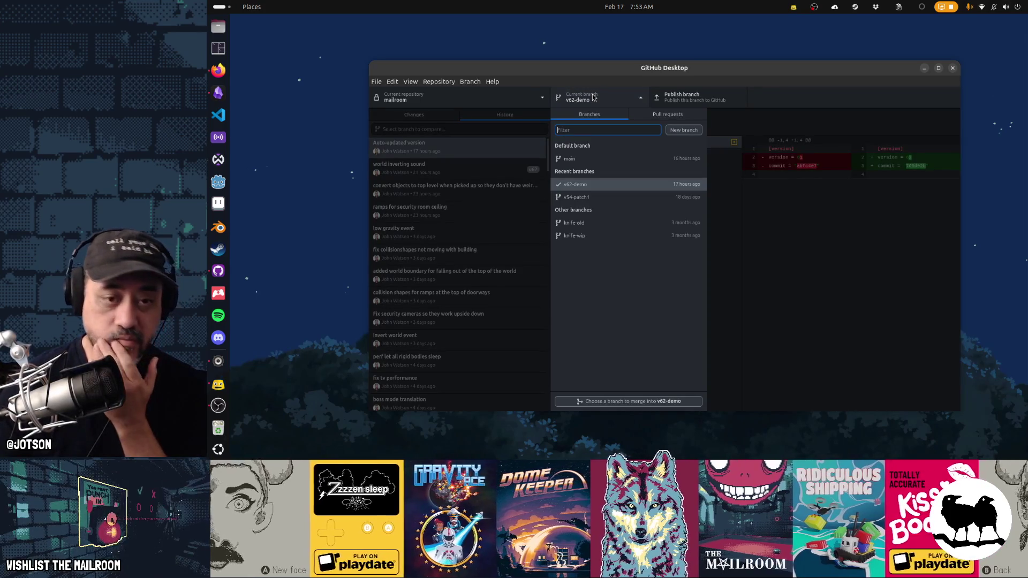
{"action": "left_click", "coordinate": [593, 159]}
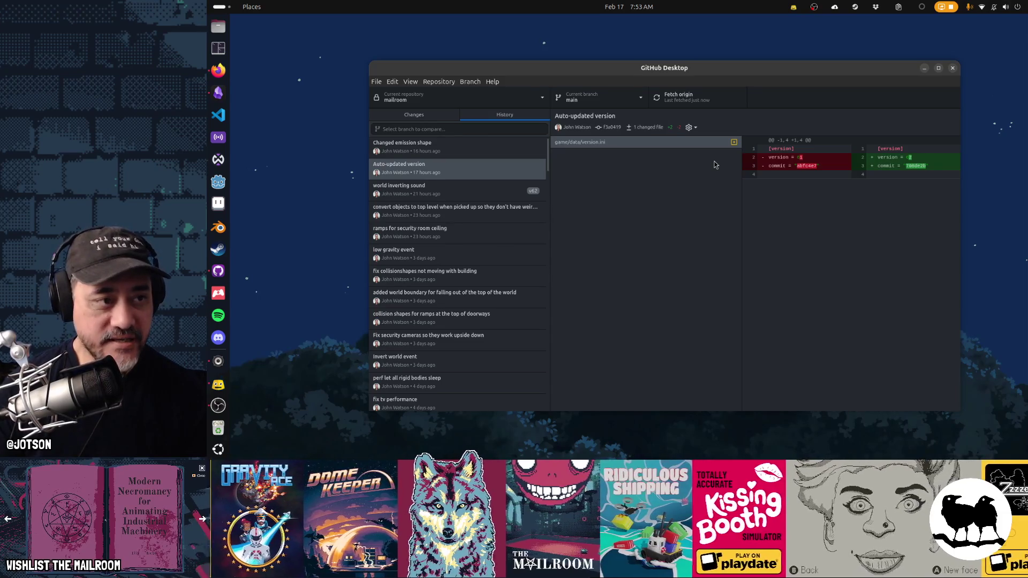
{"action": "left_click", "coordinate": [218, 93]}
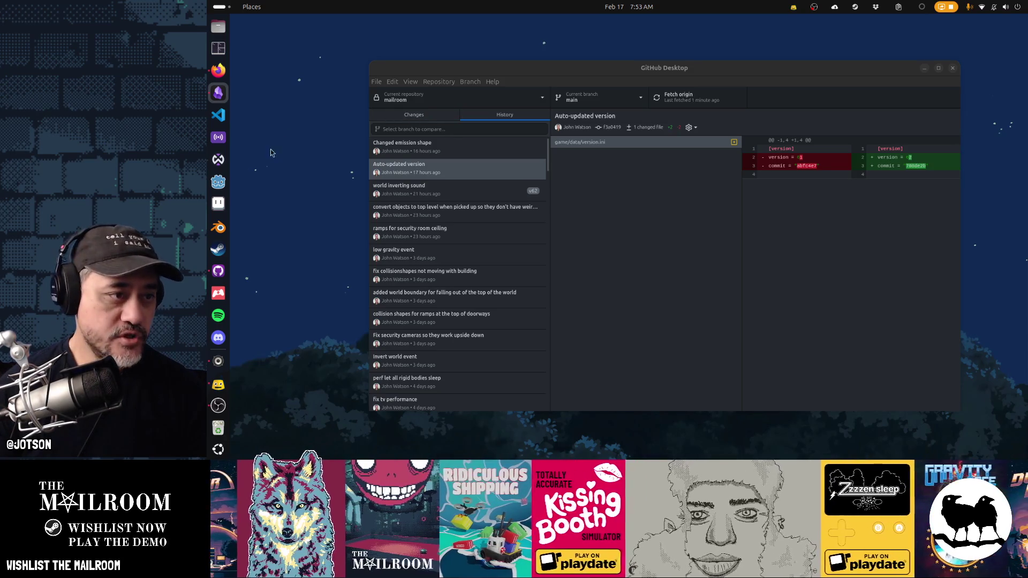
- Open the mailroom project from the Godot Project Manager via the Activities overview
{"action": "key", "text": "super"}
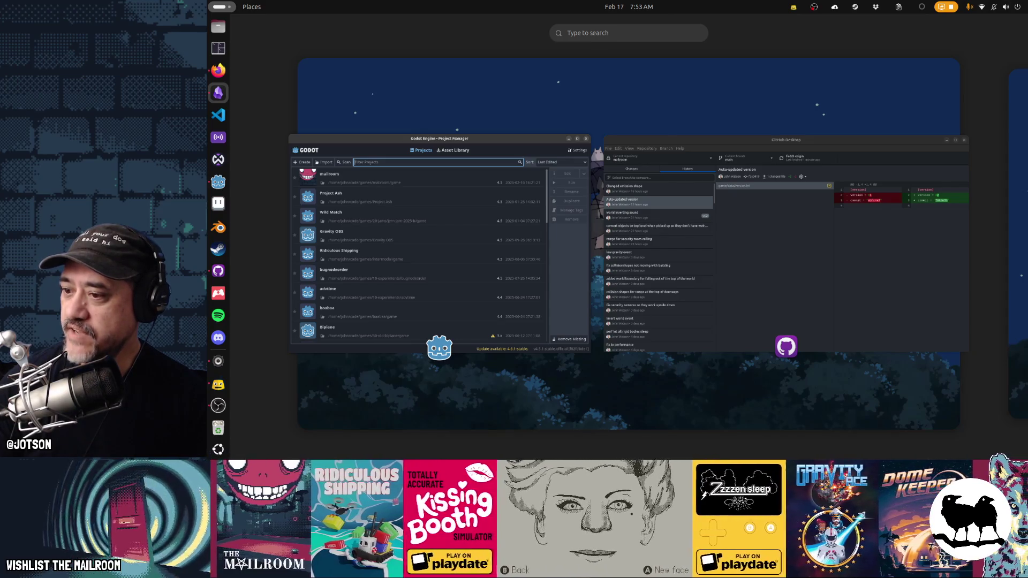
{"action": "left_click", "coordinate": [488, 149]}
{"action": "double_click", "coordinate": [487, 125]}
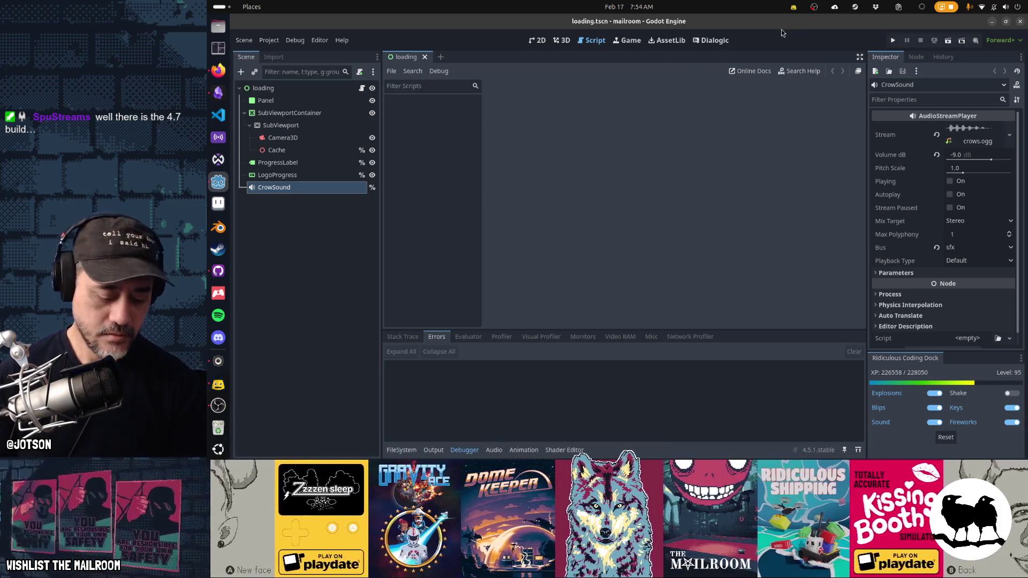
- Run the mailroom project with F5 to playtest it
{"action": "key", "text": "F5"}
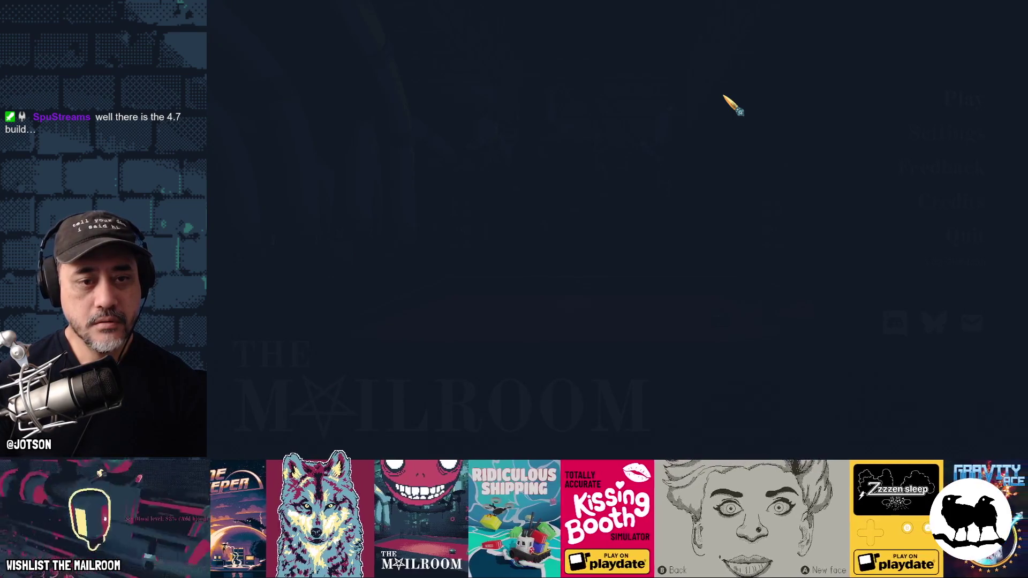
- Walk to the soccer ball, then pick it up and drop it twice
{"action": "key", "text": "w"}
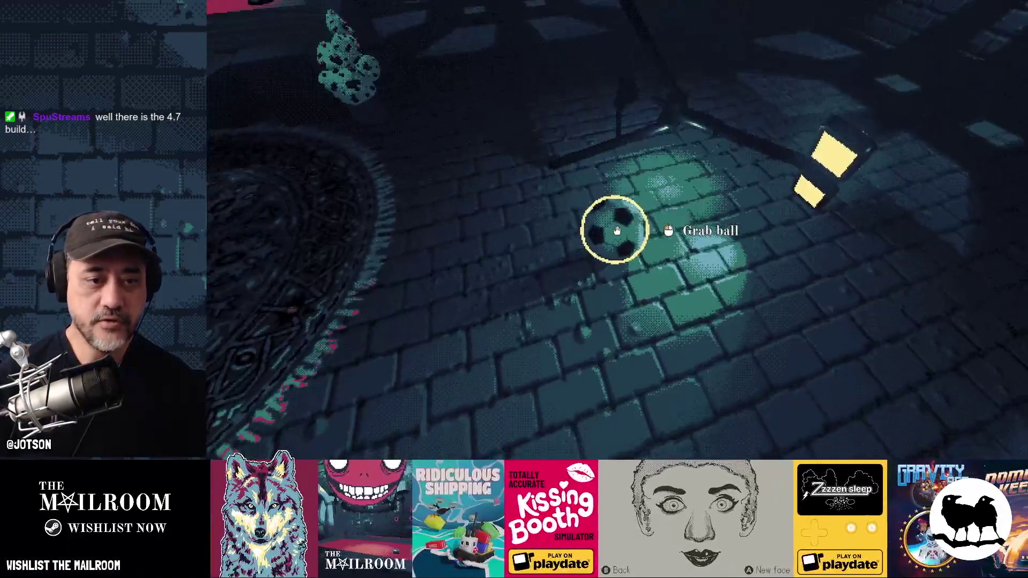
{"action": "left_click", "coordinate": [617, 230]}
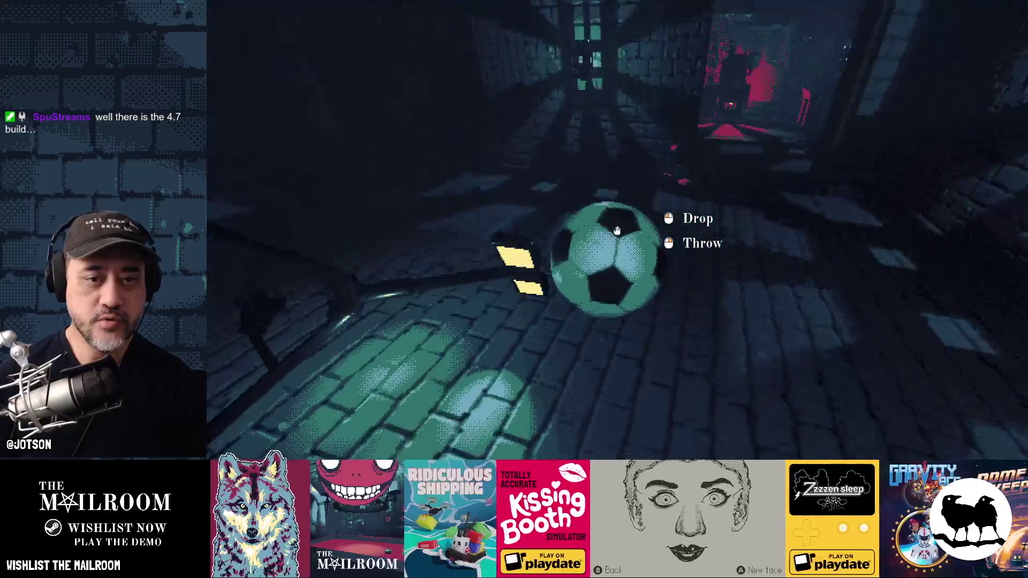
{"action": "left_click", "coordinate": [617, 230]}
{"action": "left_click", "coordinate": [617, 230]}
{"action": "left_click", "coordinate": [617, 231]}
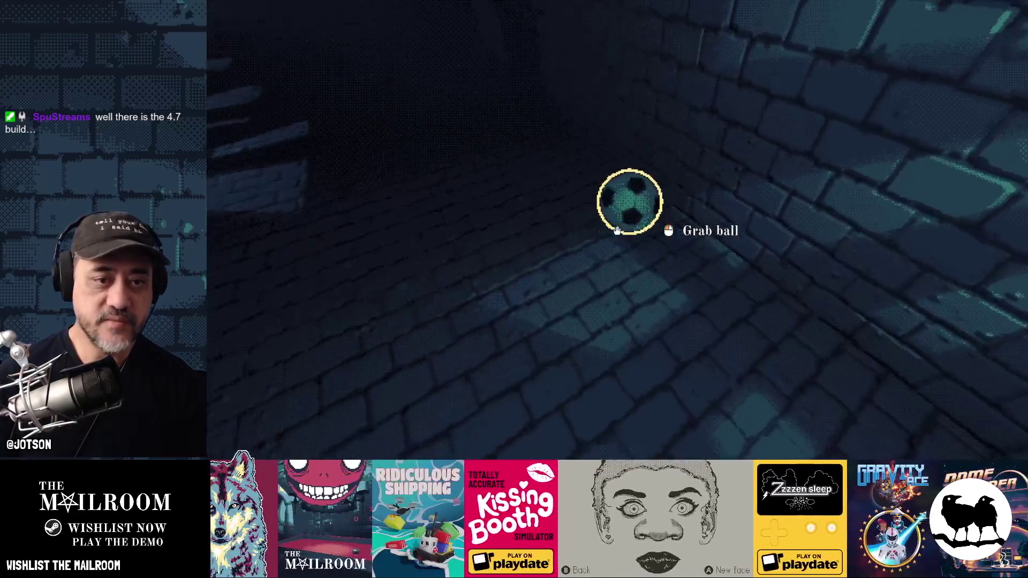
- Run the 'event invertworld' command from the debug console
{"action": "key", "text": "grave"}
{"action": "type", "text": "event"}
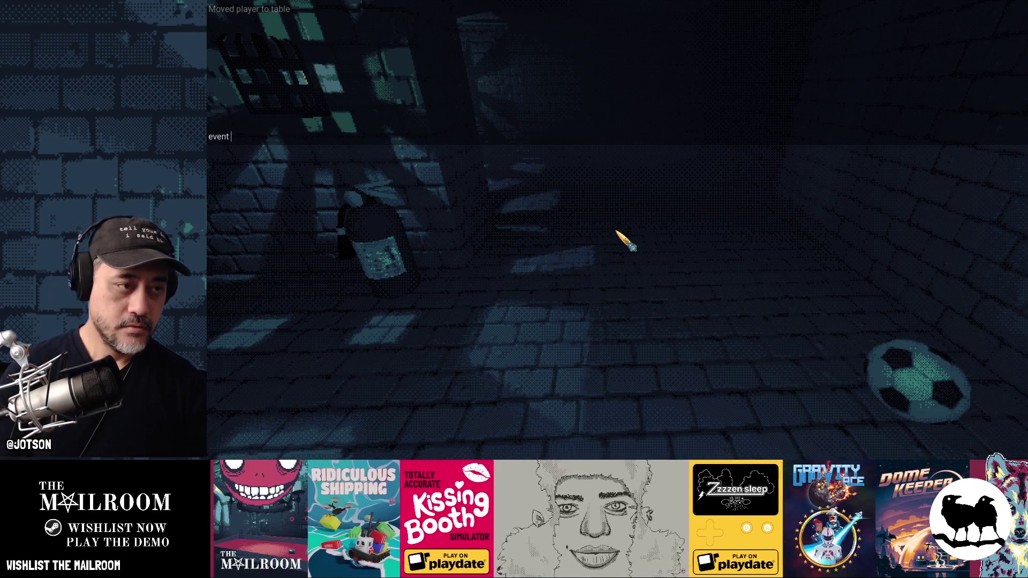
{"action": "type", "text": "invertworld"}
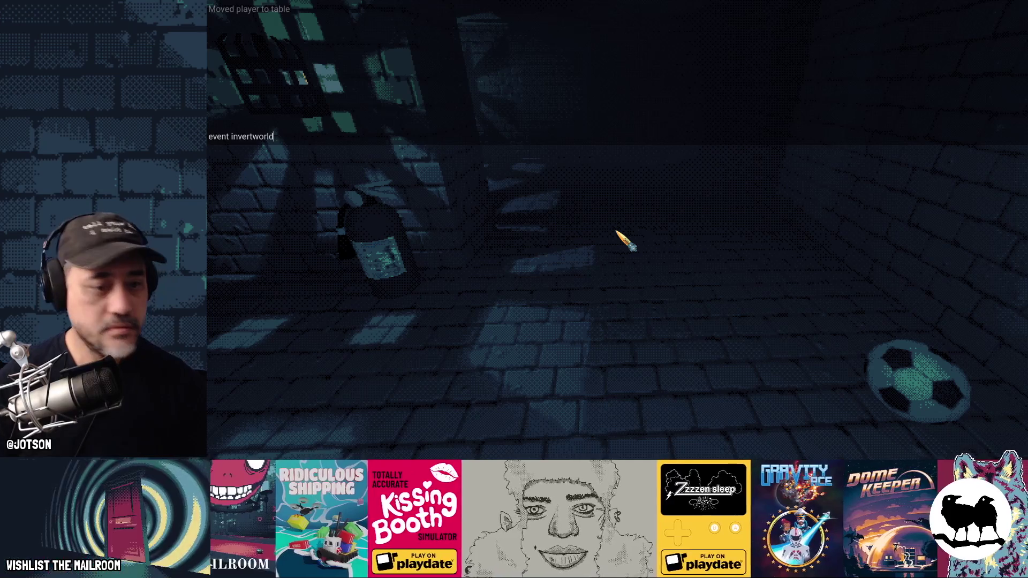
{"action": "key", "text": "Return"}
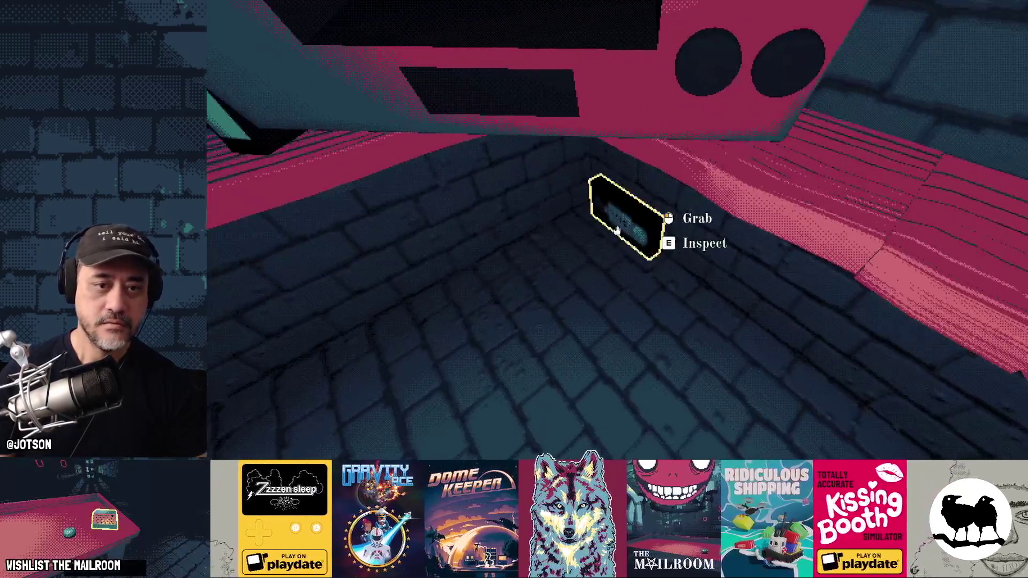
- Pick up two VHS tapes in the cellar
{"action": "left_click", "coordinate": [616, 230]}
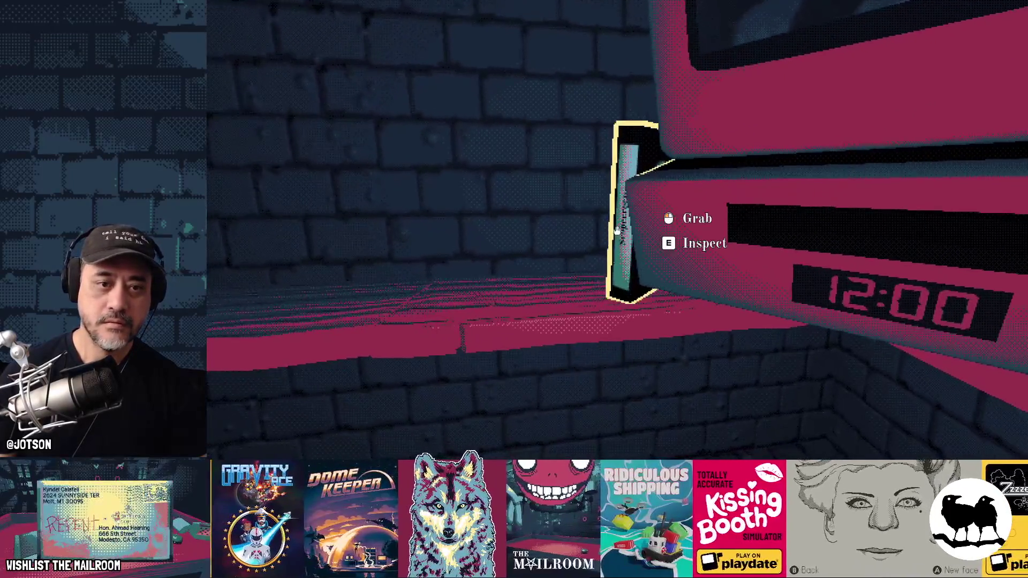
{"action": "left_click", "coordinate": [617, 231]}
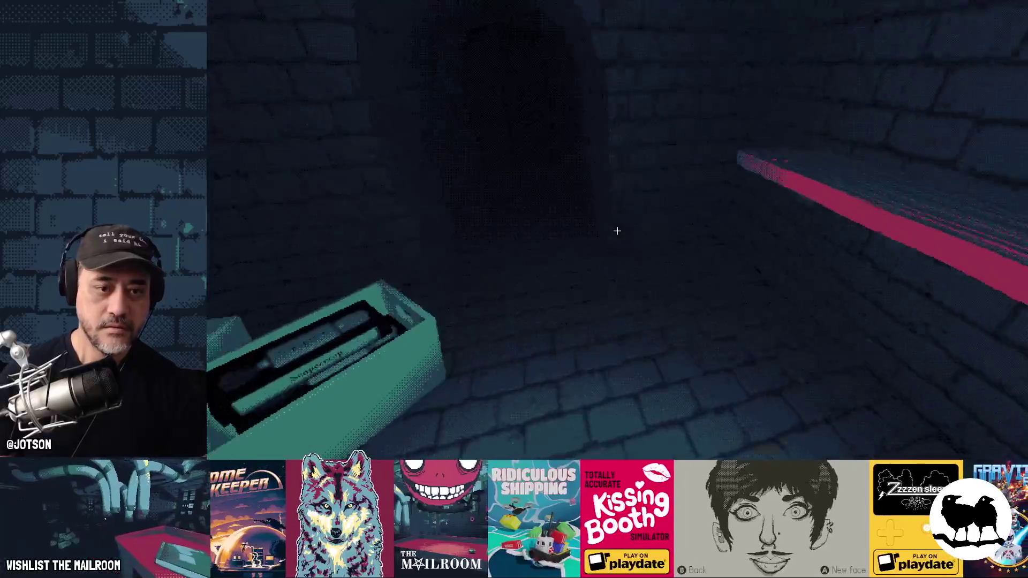
- Open the arched door and walk through to the table with the hammer
{"action": "left_click", "coordinate": [617, 230]}
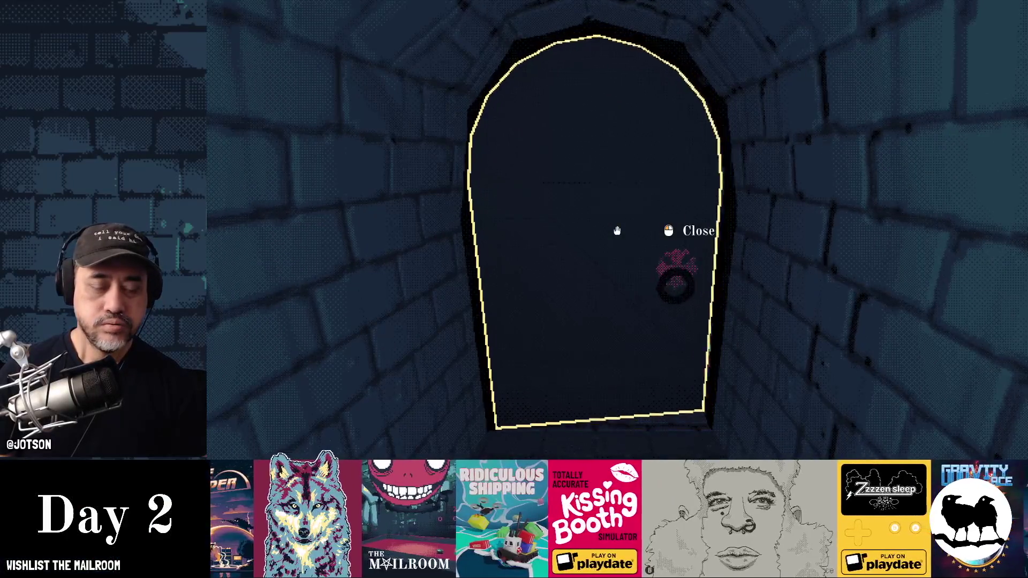
{"action": "key", "text": "w"}
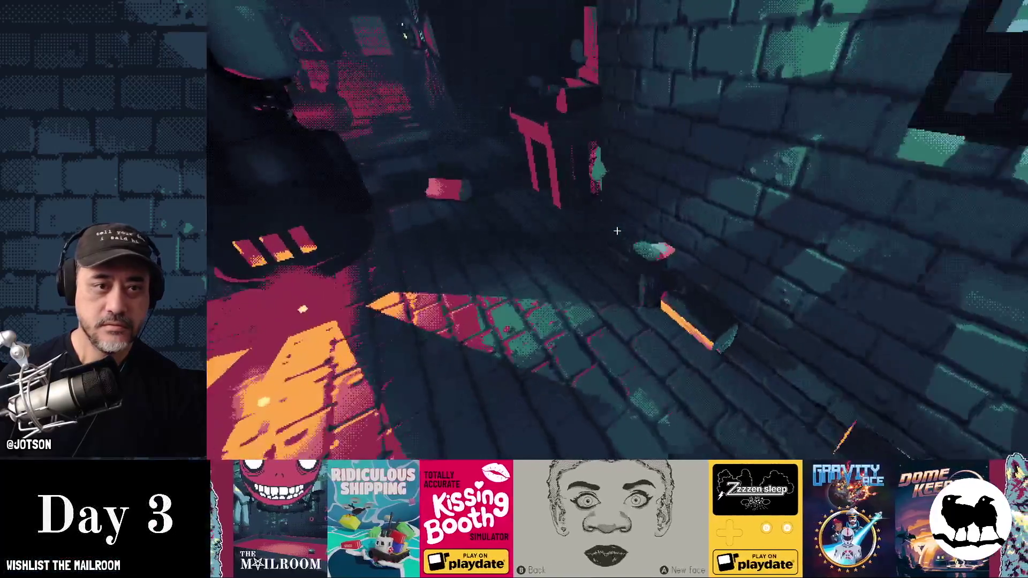
{"action": "key", "text": "w"}
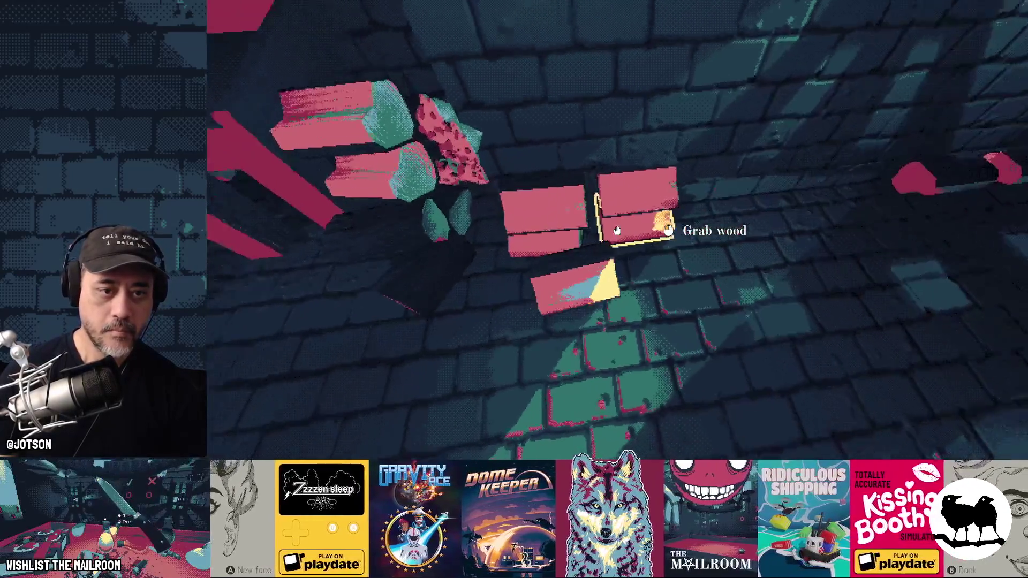
- Carry four wood planks onto the wood pile
{"action": "left_click", "coordinate": [616, 230]}
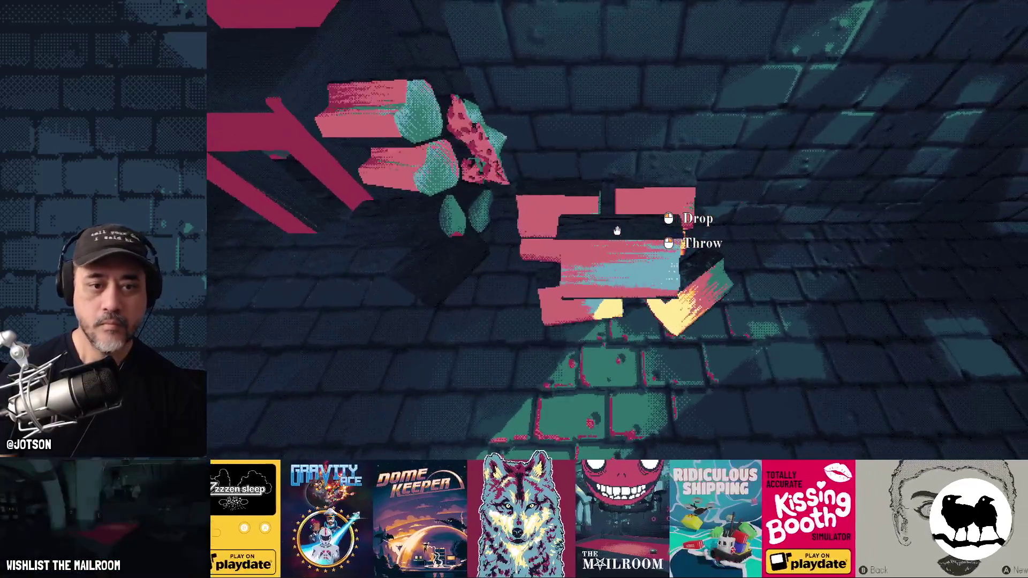
{"action": "left_click", "coordinate": [616, 231]}
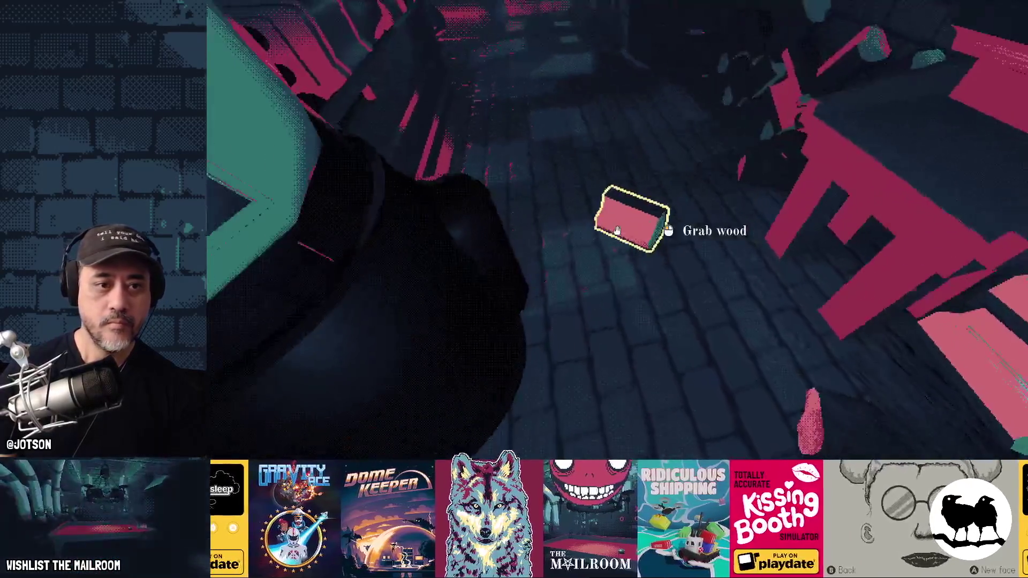
{"action": "left_click", "coordinate": [617, 231]}
{"action": "left_click", "coordinate": [616, 230]}
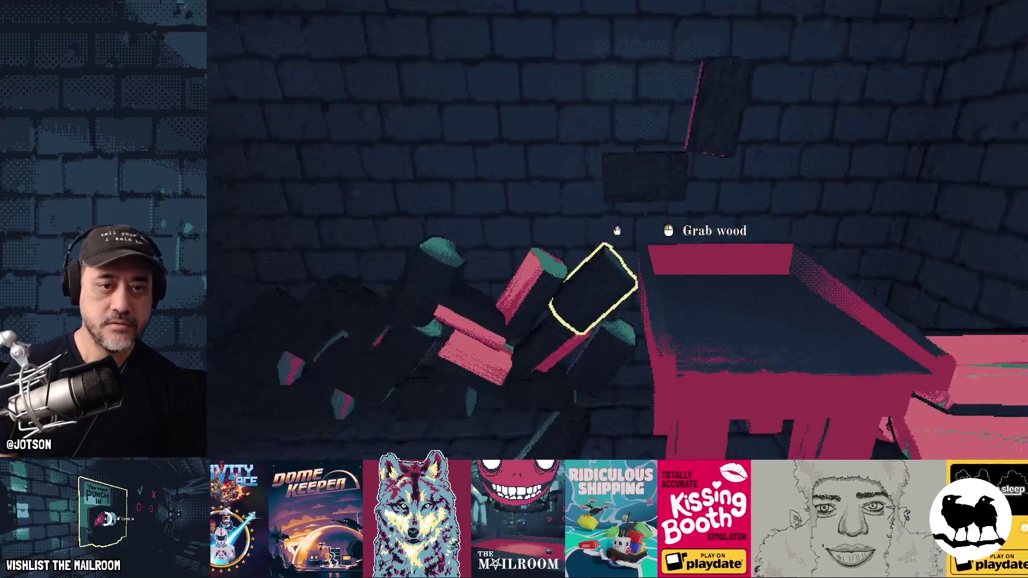
{"action": "left_click", "coordinate": [616, 230]}
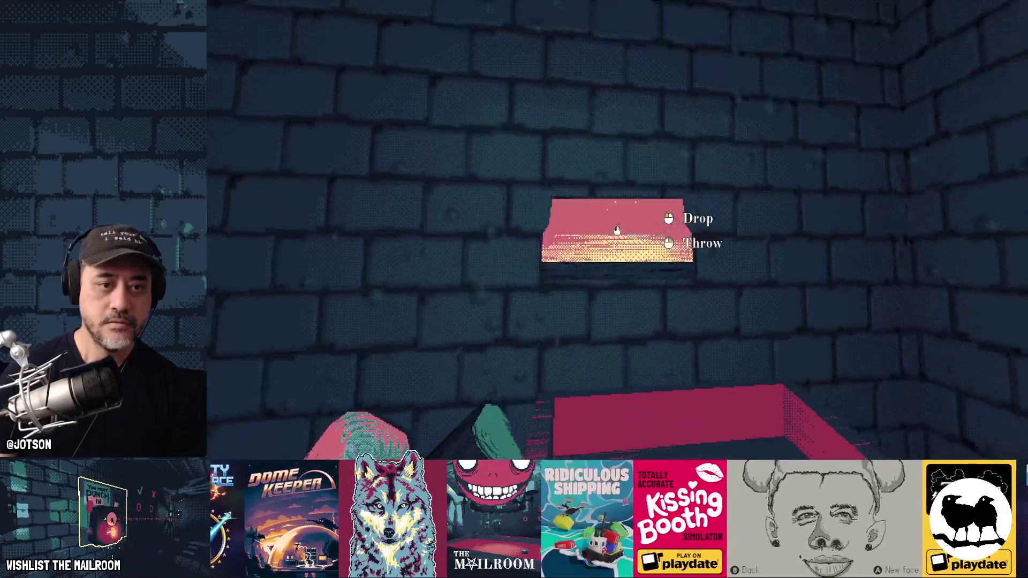
{"action": "left_click", "coordinate": [617, 230]}
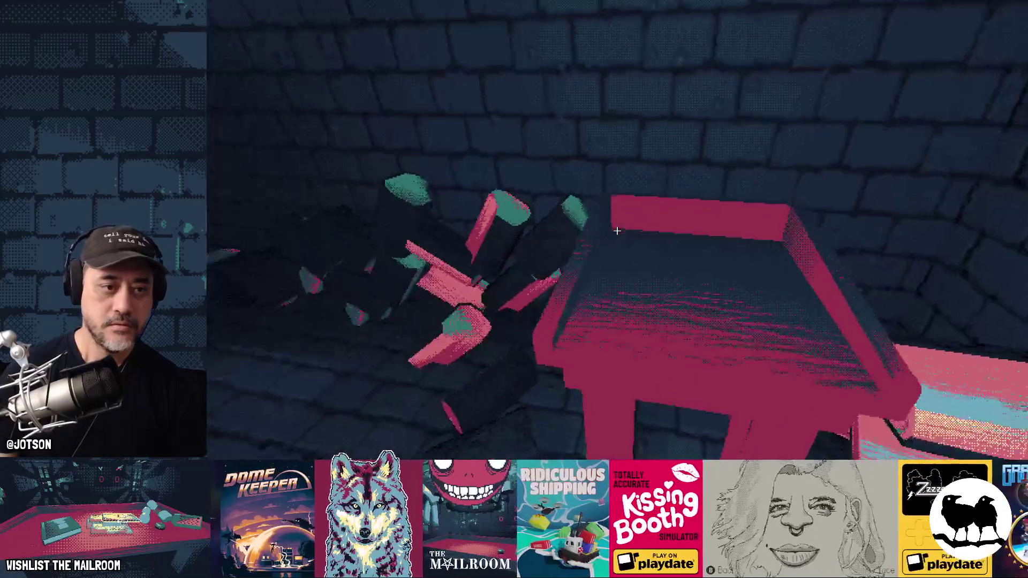
{"action": "left_click", "coordinate": [617, 230]}
{"action": "left_click", "coordinate": [617, 230]}
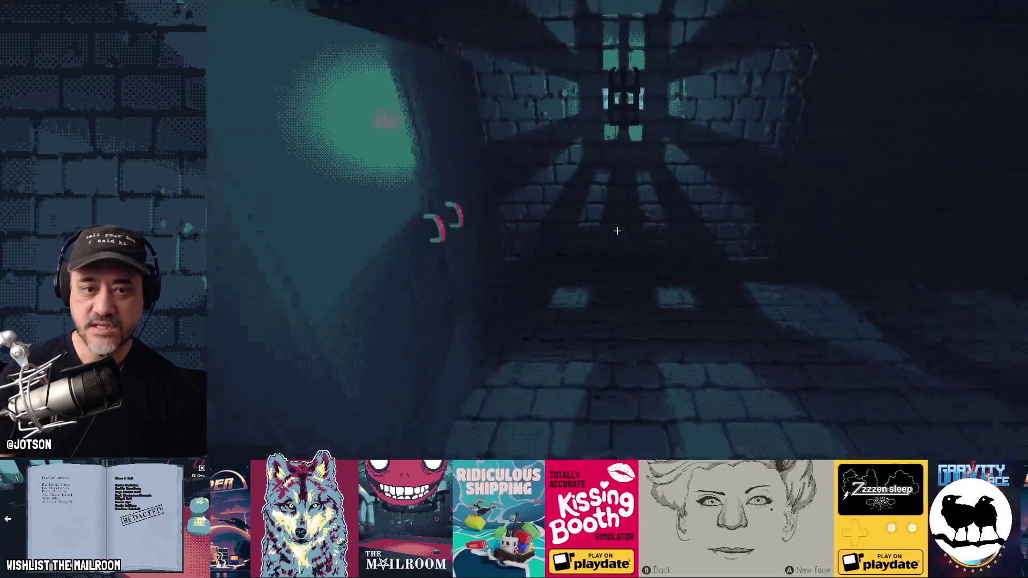
- Walk to the machine room, open the locker, and take a bottle from its shelf
{"action": "key", "text": "w"}
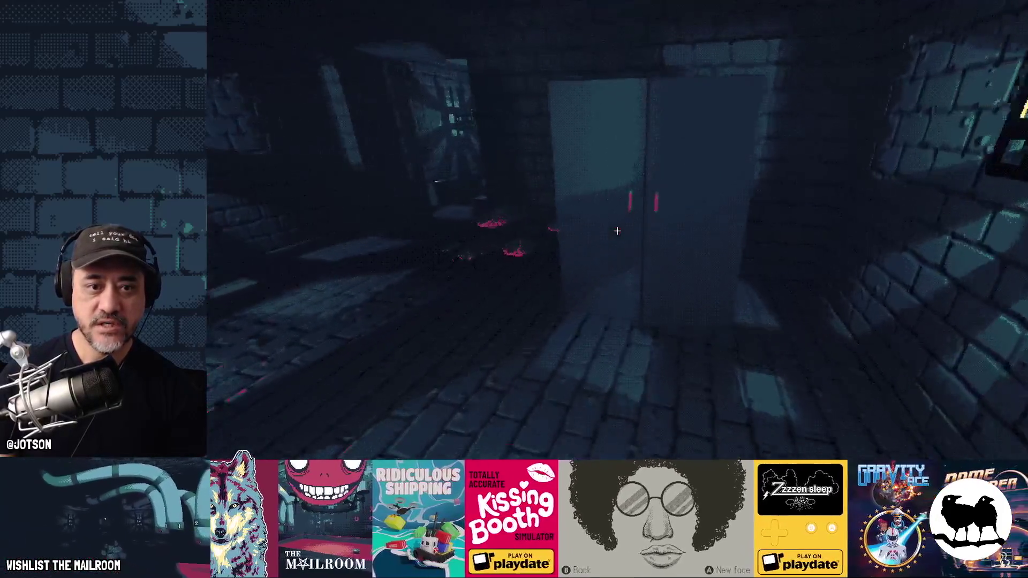
{"action": "left_click", "coordinate": [617, 230]}
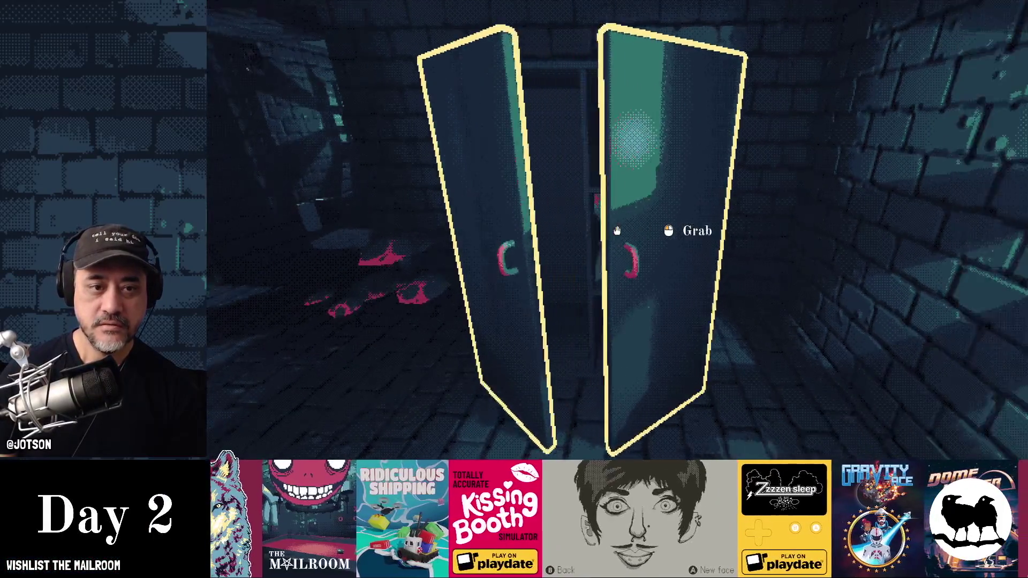
{"action": "key", "text": "w"}
{"action": "left_click", "coordinate": [617, 231]}
{"action": "left_click", "coordinate": [617, 231]}
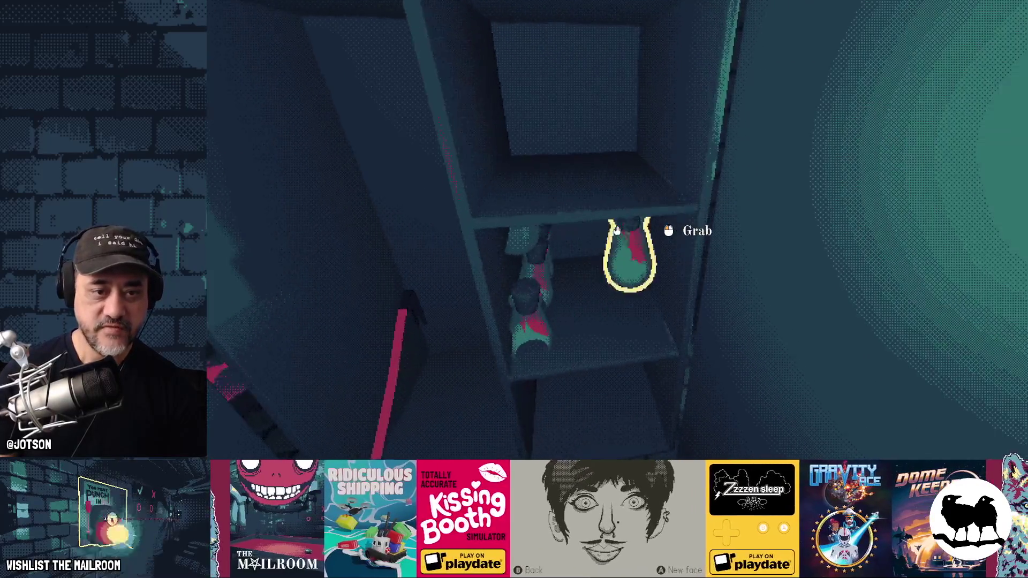
{"action": "left_click", "coordinate": [618, 231]}
{"action": "left_click", "coordinate": [618, 231]}
{"action": "left_click", "coordinate": [618, 231]}
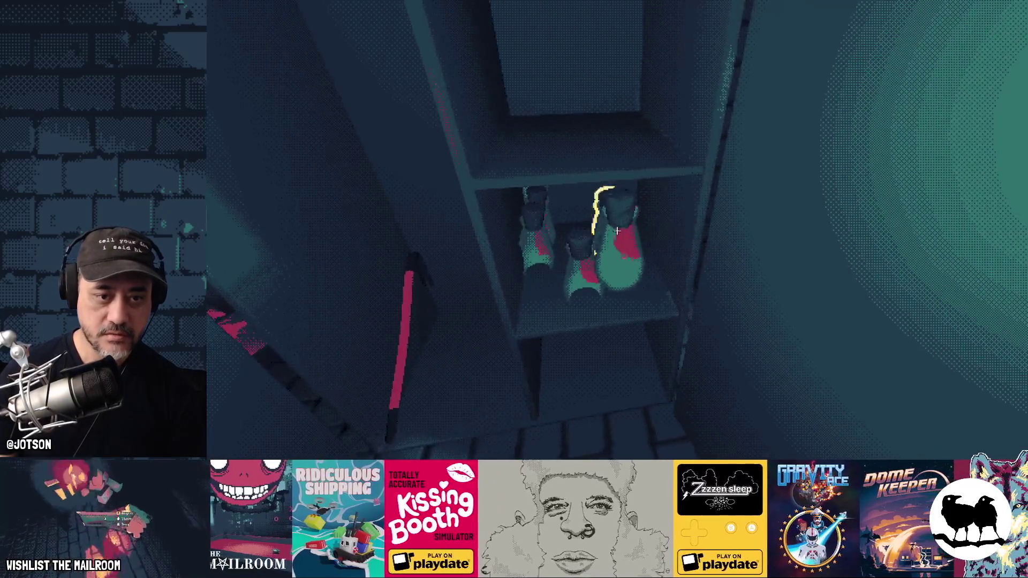
{"action": "left_click", "coordinate": [617, 231]}
{"action": "left_click", "coordinate": [617, 231]}
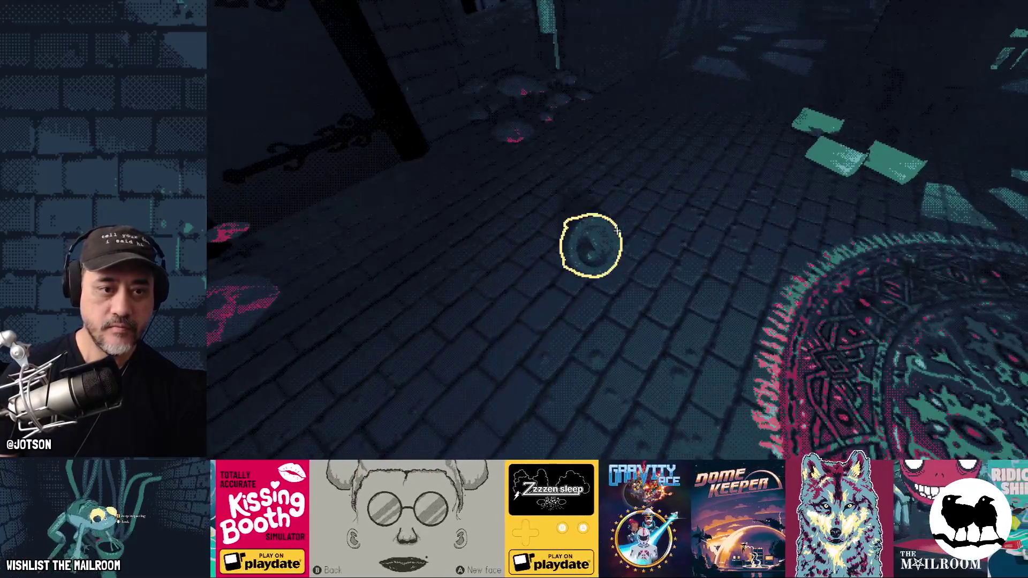
- Set the mortar on the red table, then quit the game with F8 back to the editor
{"action": "left_click", "coordinate": [618, 230]}
{"action": "left_click", "coordinate": [617, 231]}
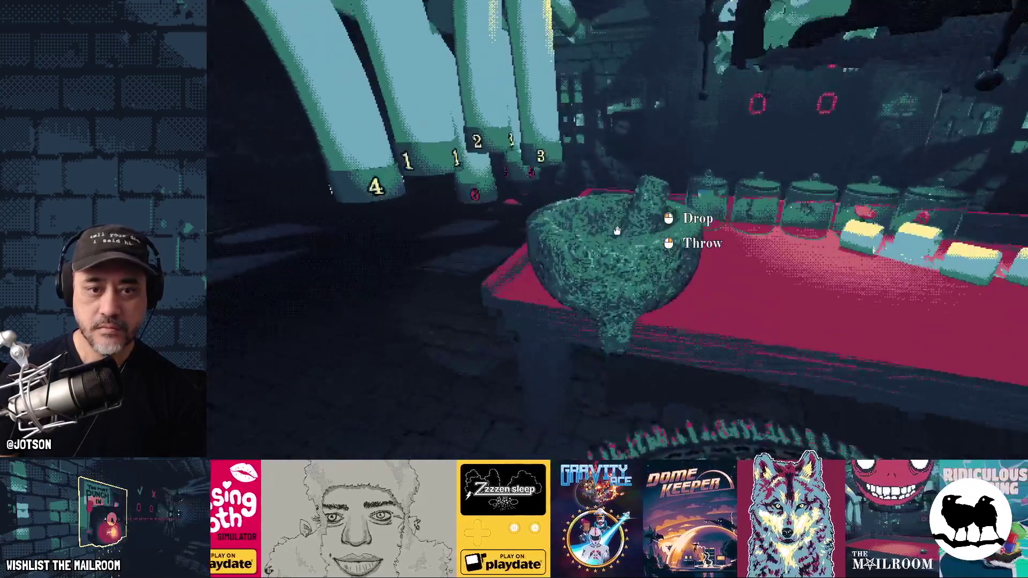
{"action": "left_click", "coordinate": [617, 231]}
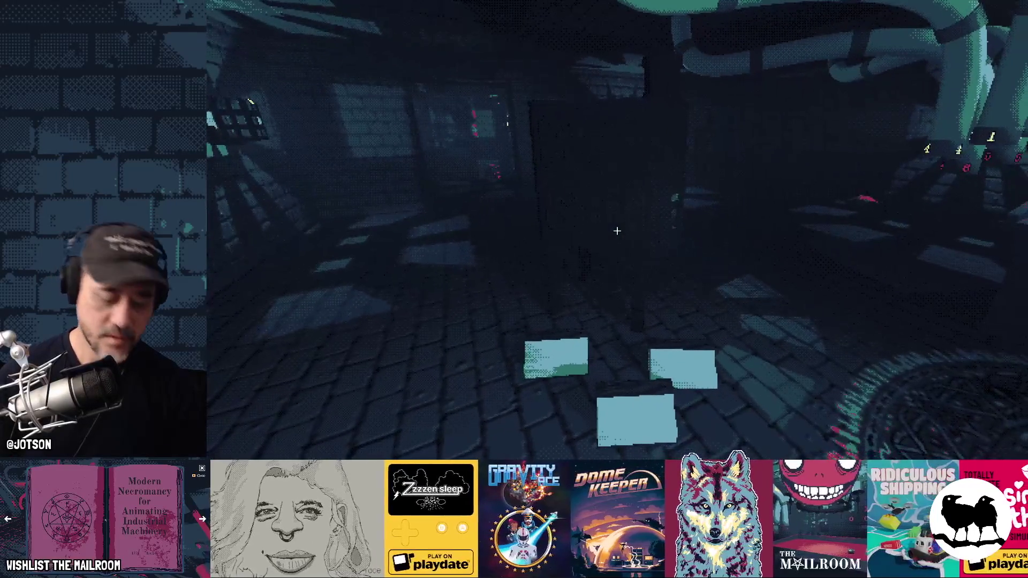
{"action": "key", "text": "F8"}
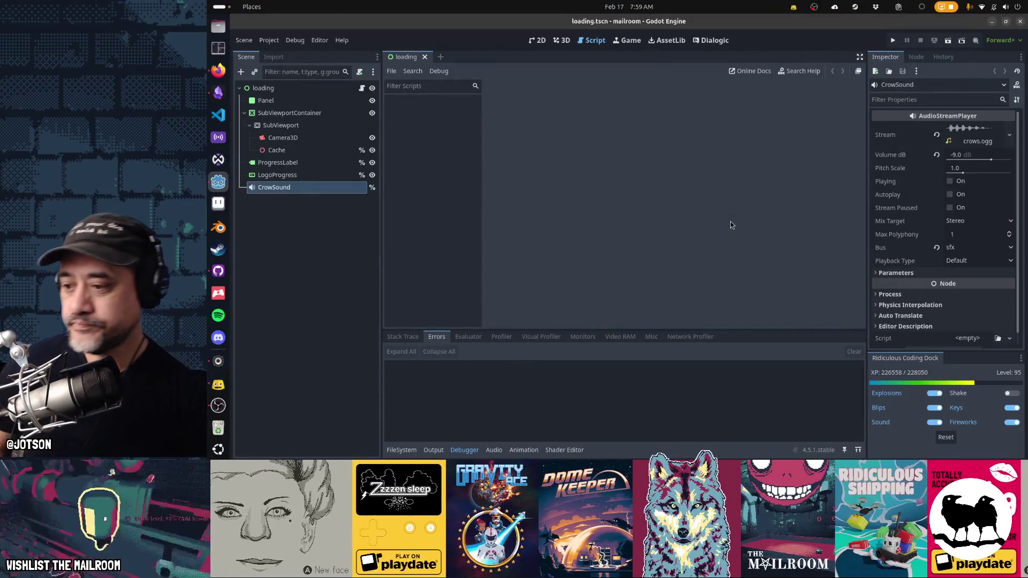
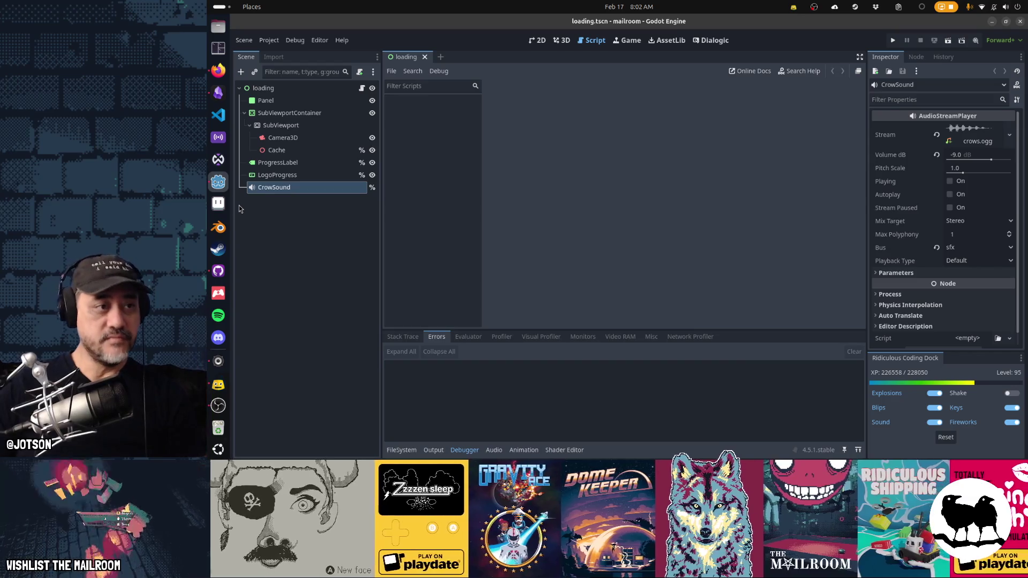
- Bring the Firefox window with the Google search results in front of Godot
{"action": "left_click", "coordinate": [217, 76]}
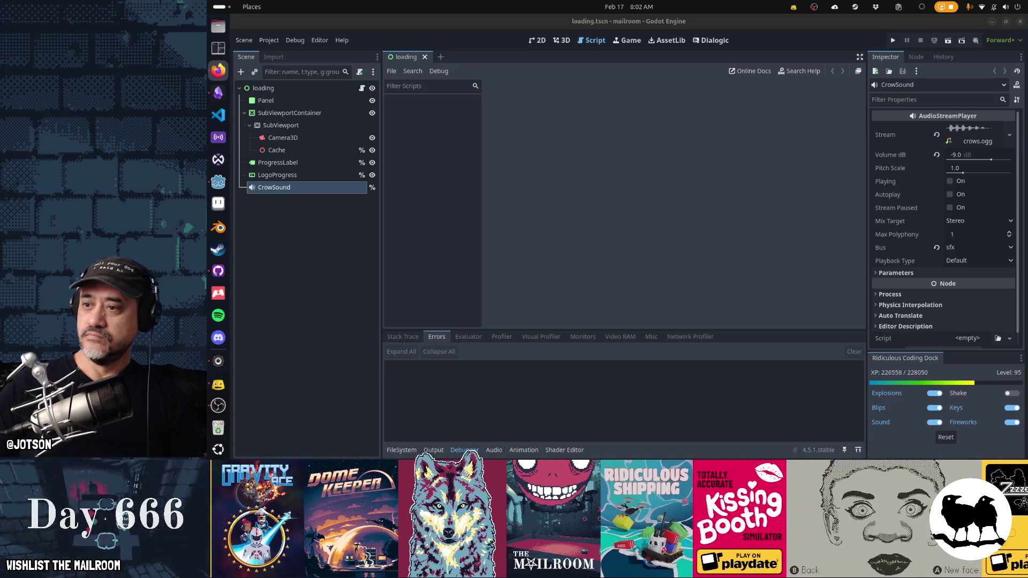
- Add 'godot engine' to the Google query and rerun the search
{"action": "key", "text": "alt+Tab"}
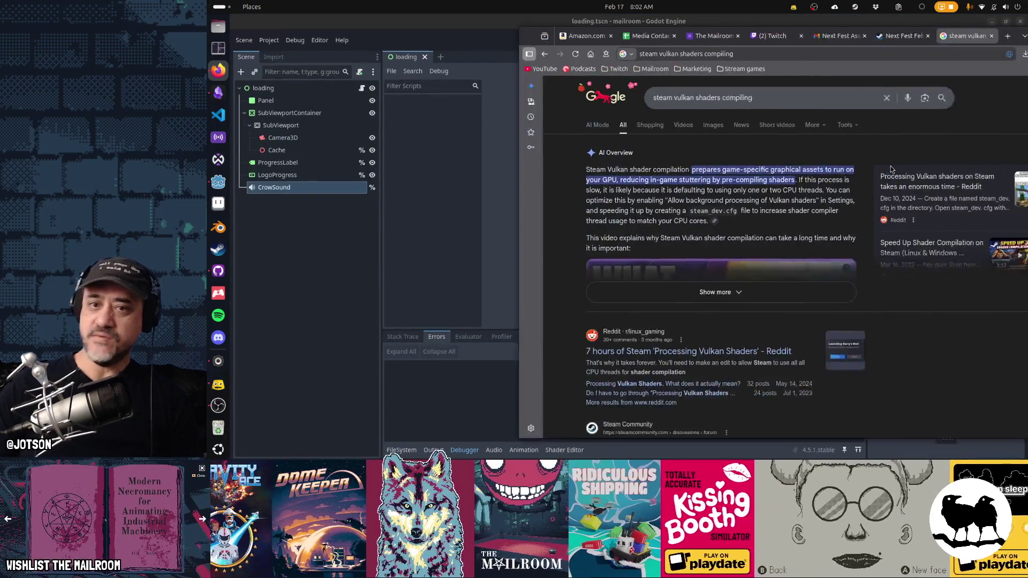
{"action": "left_click", "coordinate": [782, 100]}
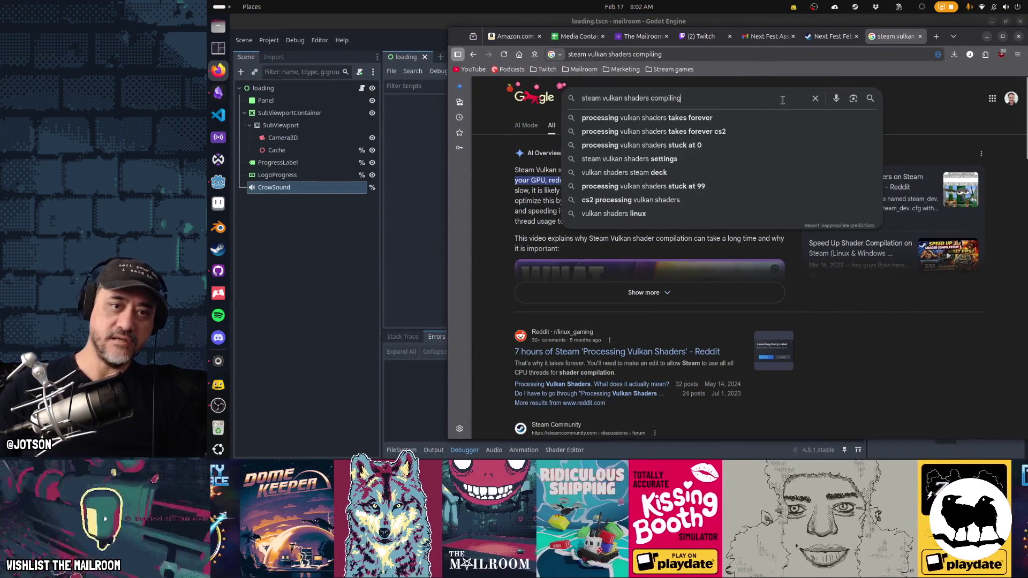
{"action": "key", "text": "Home"}
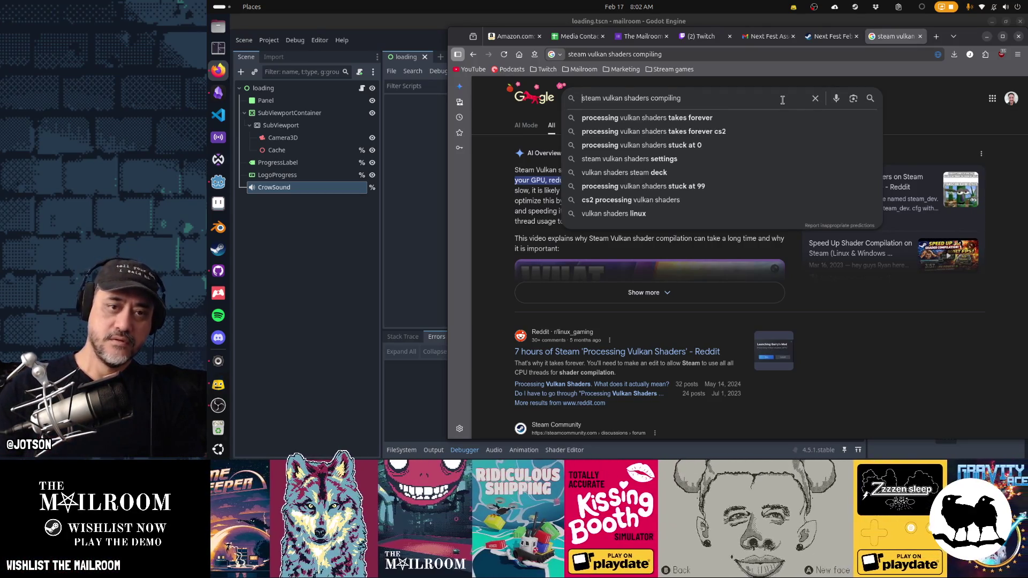
{"action": "type", "text": "godot "}
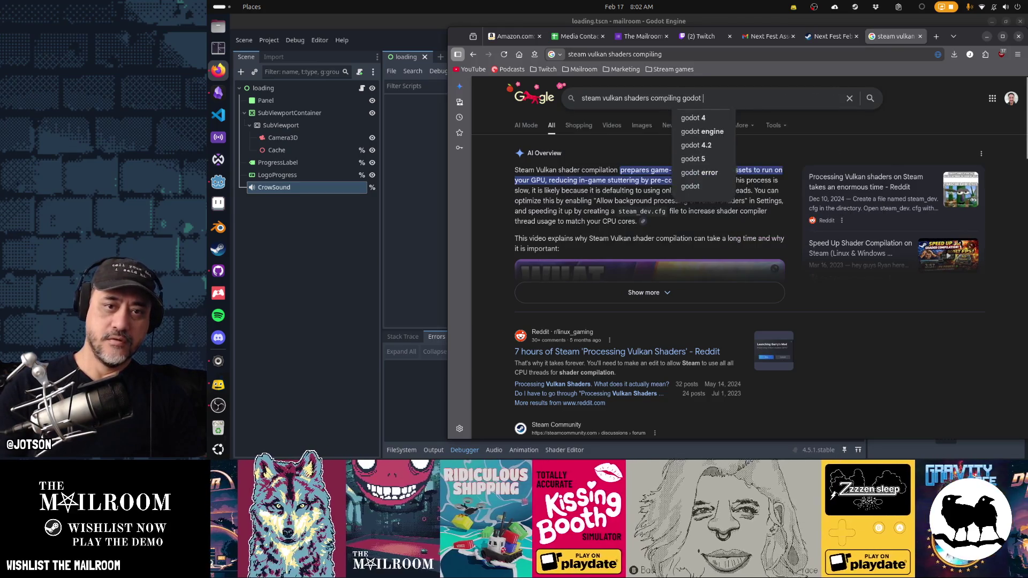
{"action": "type", "text": "engine"}
{"action": "key", "text": "Return"}
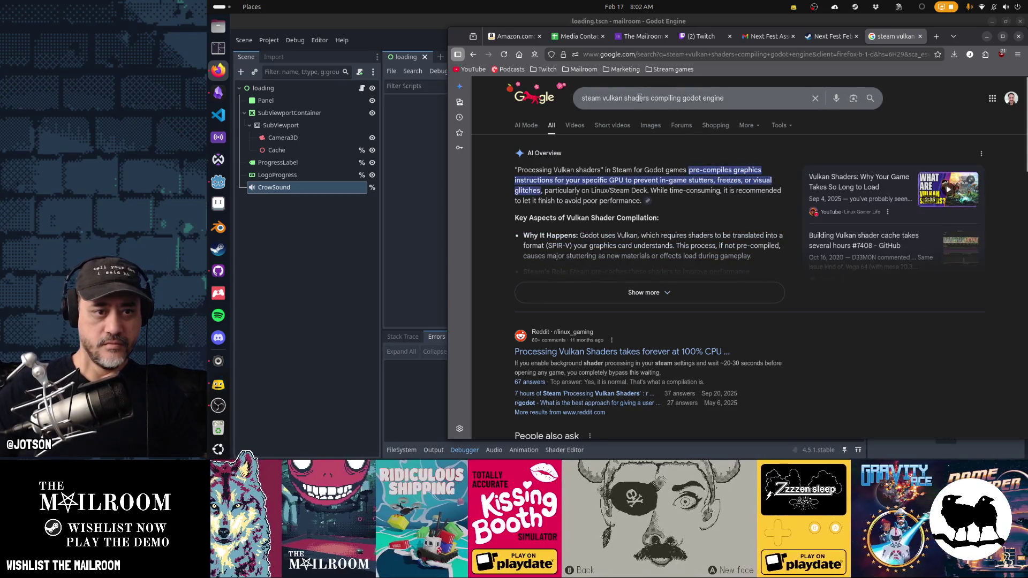
- Change the query to 'steam processing vulkan shaders godot engine' and scroll the results
{"action": "left_click", "coordinate": [602, 98]}
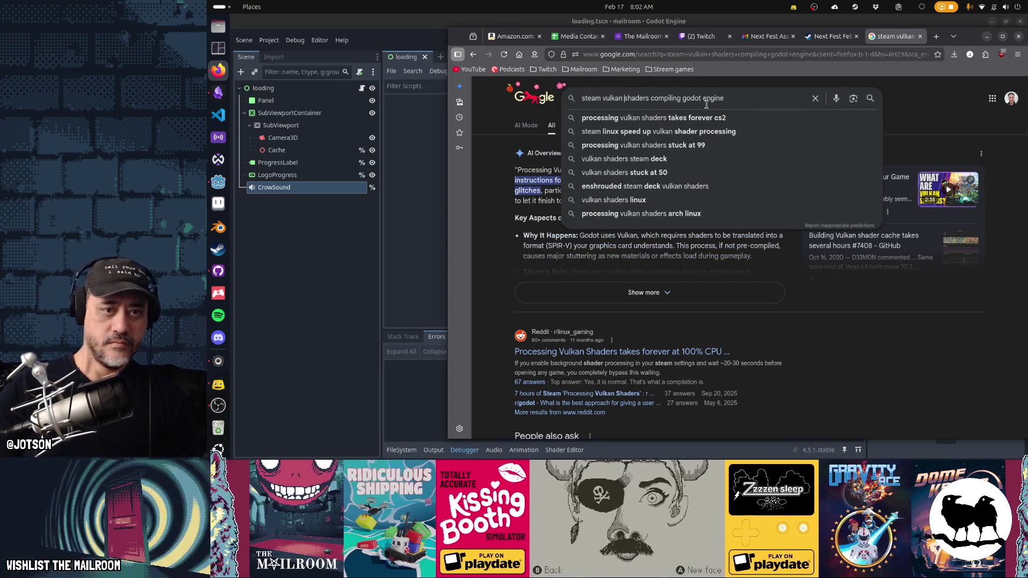
{"action": "type", "text": "processin"}
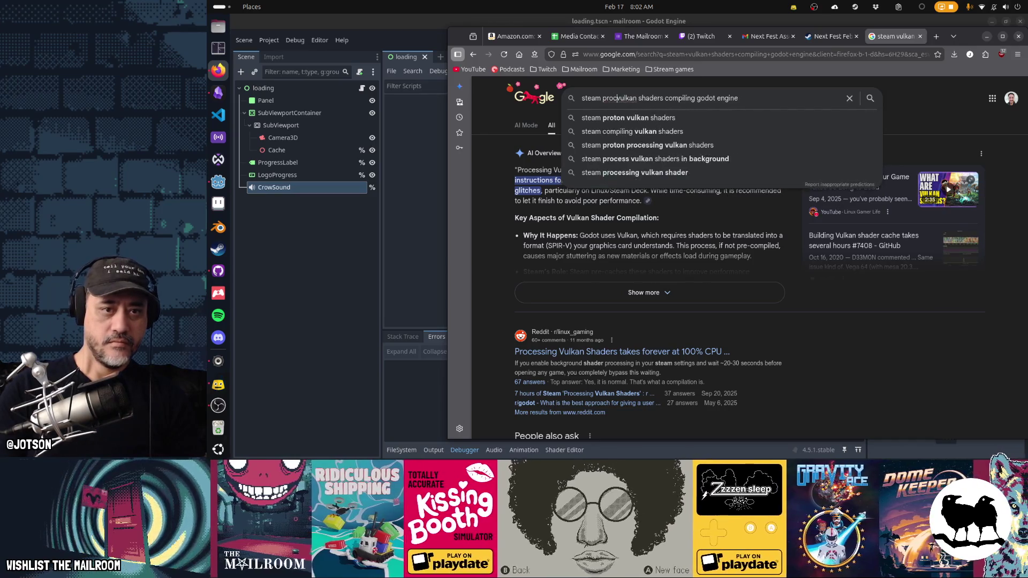
{"action": "type", "text": "g"}
{"action": "double_click", "coordinate": [706, 99]}
{"action": "key", "text": "BackSpace"}
{"action": "key", "text": "Return"}
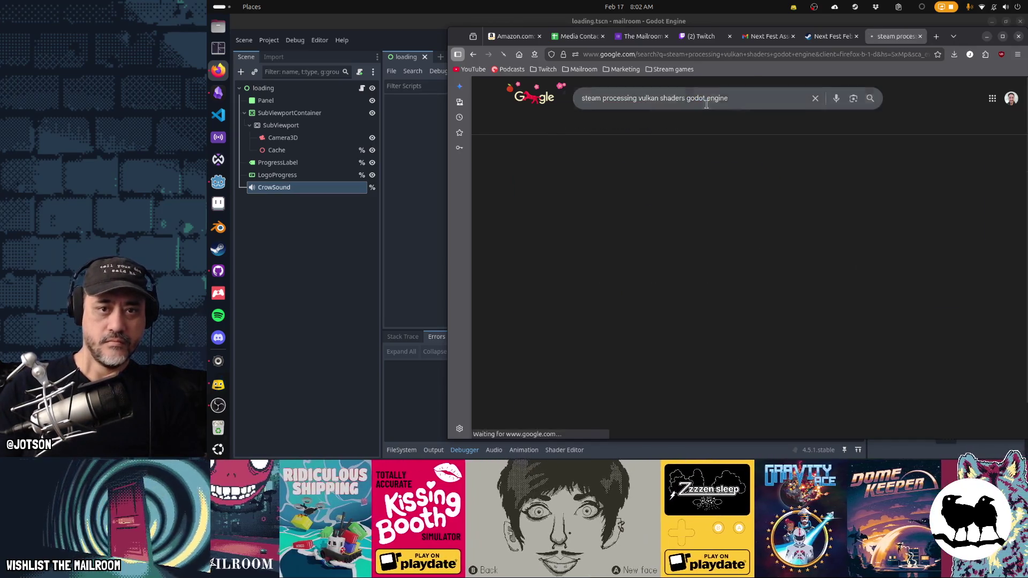
{"action": "scroll", "coordinate": [792, 227], "scroll_direction": "down", "scroll_amount": 10}
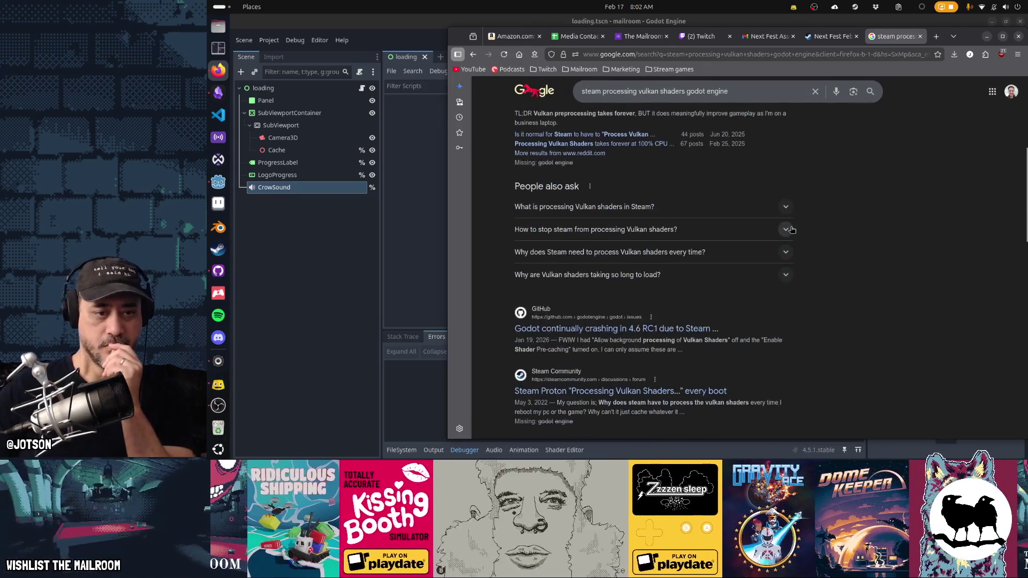
{"action": "scroll", "coordinate": [792, 229], "scroll_direction": "down", "scroll_amount": 1}
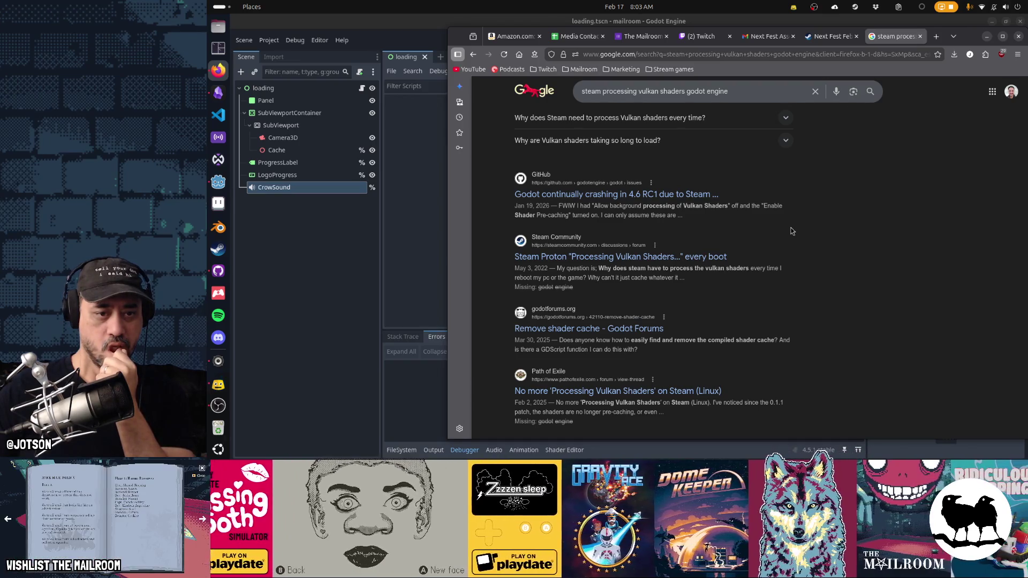
{"action": "scroll", "coordinate": [791, 231], "scroll_direction": "down", "scroll_amount": 2}
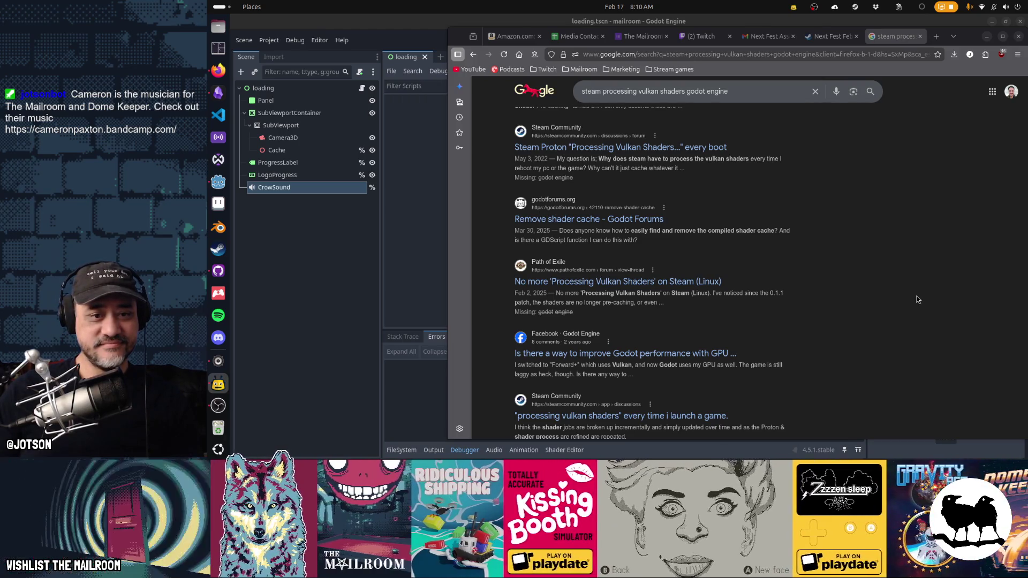
- Scroll the 'steam processing vulkan shaders godot engine' results down and back up
{"action": "scroll", "coordinate": [918, 300], "scroll_direction": "down", "scroll_amount": 2}
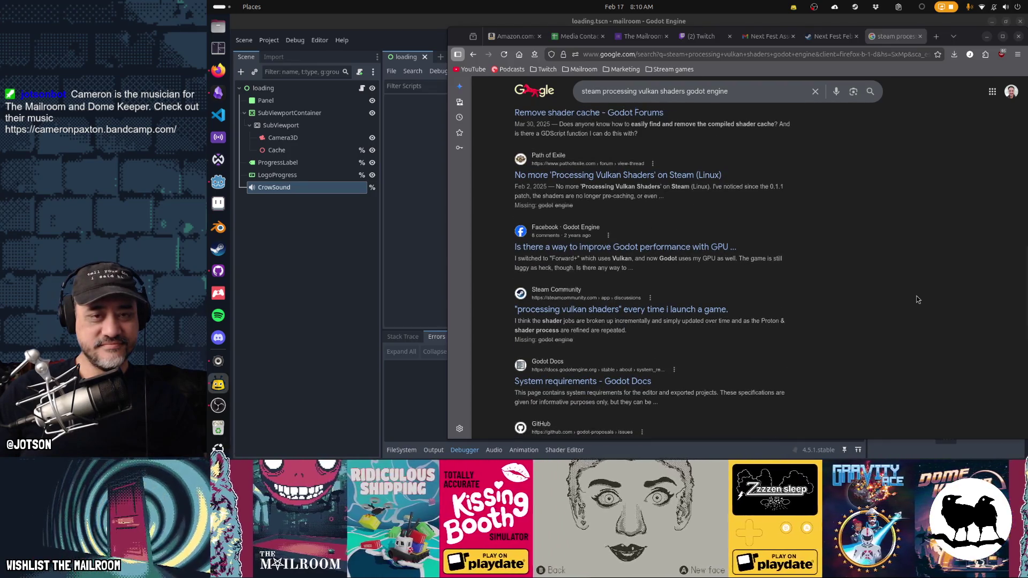
{"action": "scroll", "coordinate": [918, 300], "scroll_direction": "up", "scroll_amount": 3}
- Prefix the query with 'what does it mean when' and rerun the search
{"action": "left_click", "coordinate": [762, 91]}
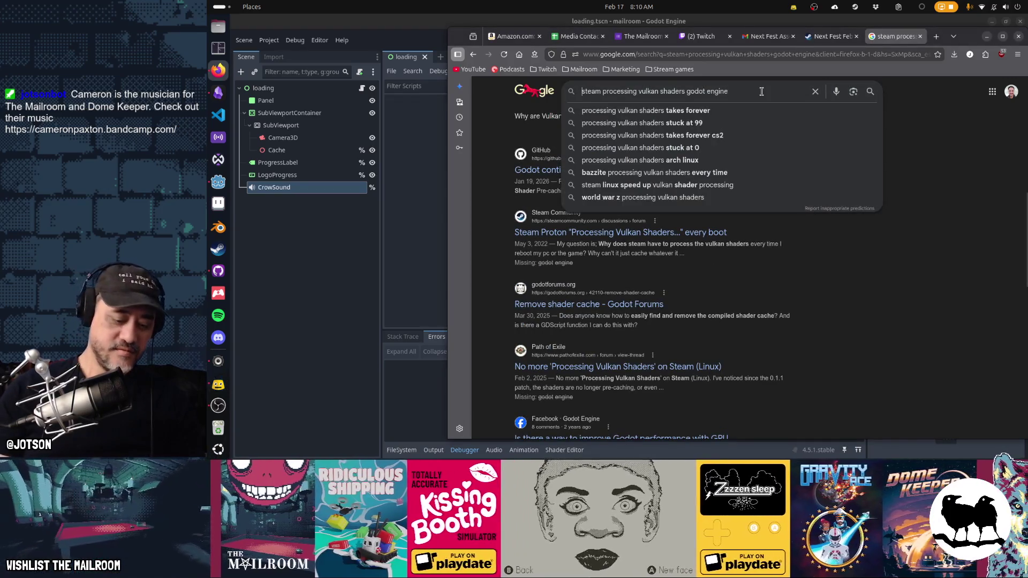
{"action": "type", "text": "what does it mean whe"}
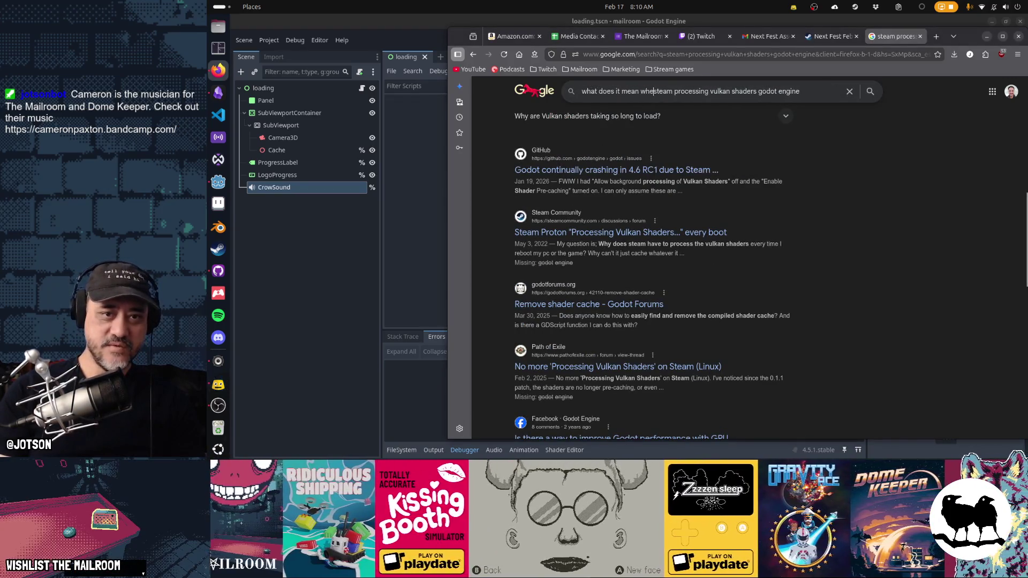
{"action": "type", "text": "n"}
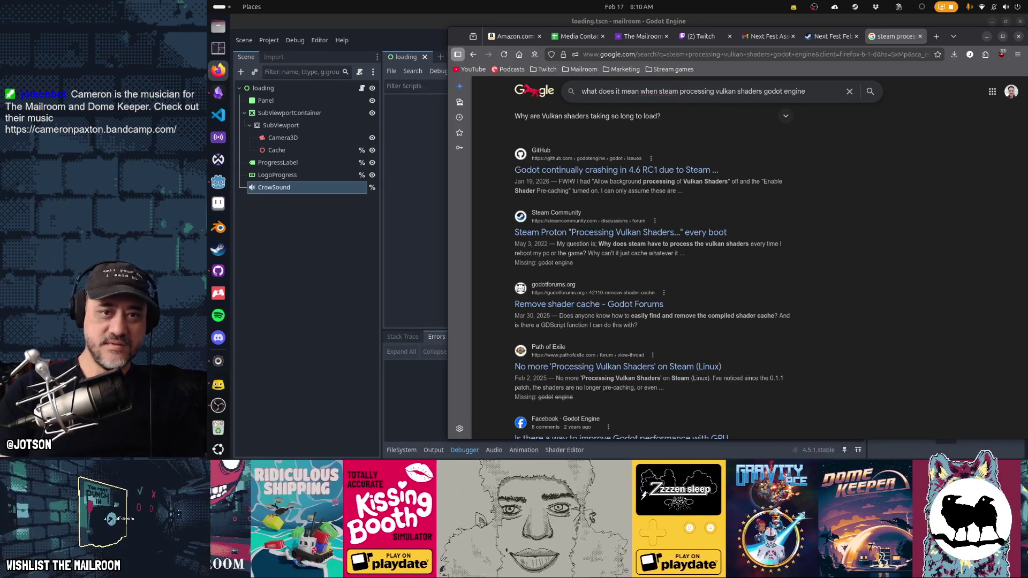
{"action": "left_click", "coordinate": [762, 91]}
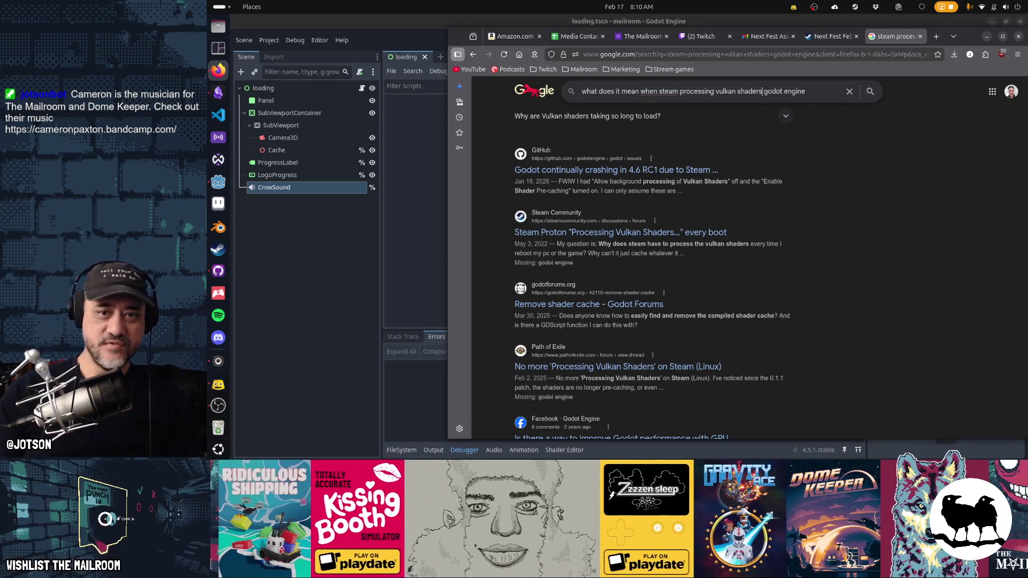
{"action": "key", "text": "Return"}
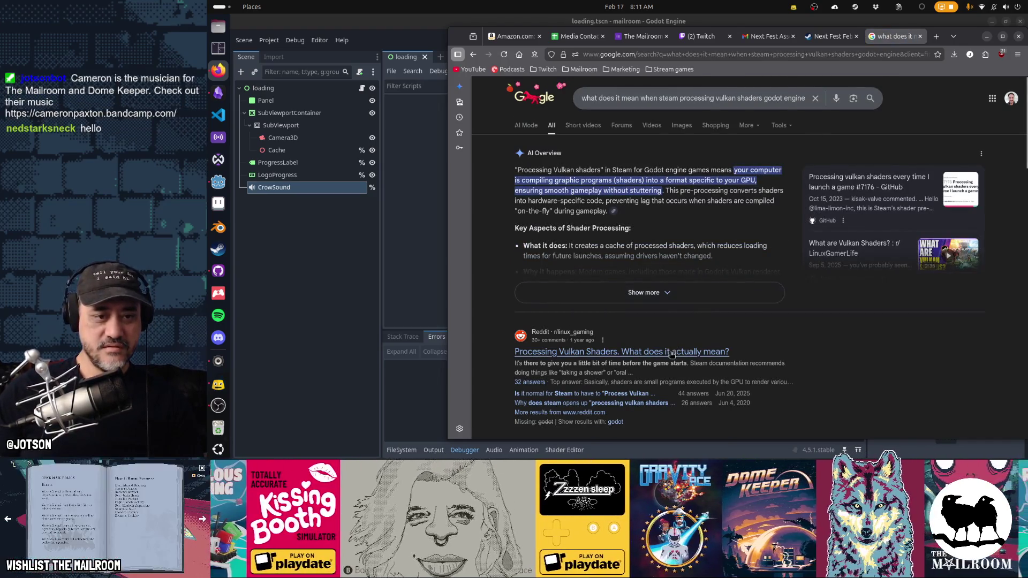
- Open the r/linux_gaming 'Processing Vulkan Shaders' thread and scroll down to the Fossilize explanation
{"action": "left_click", "coordinate": [720, 351]}
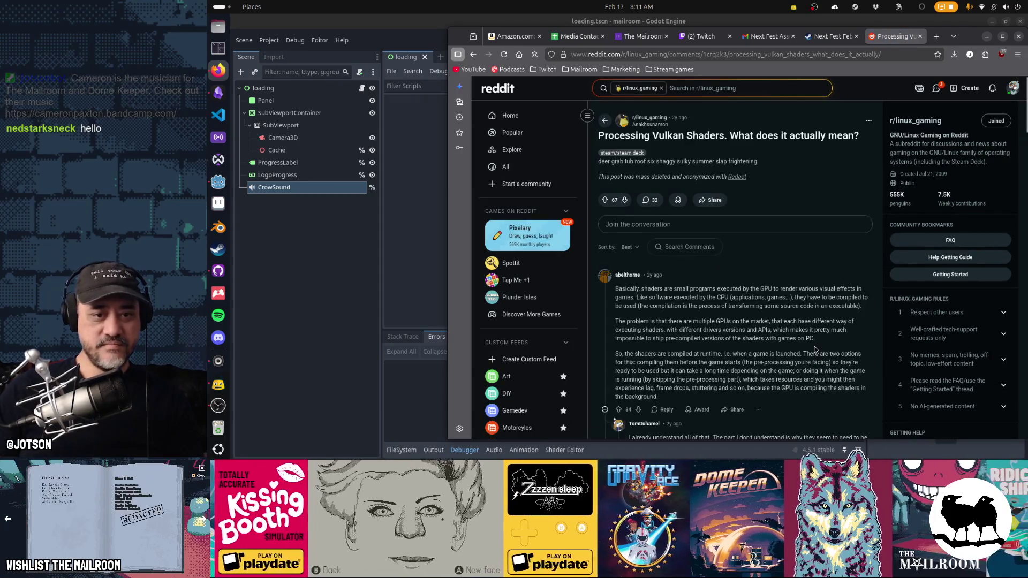
{"action": "scroll", "coordinate": [814, 350], "scroll_direction": "down", "scroll_amount": 2}
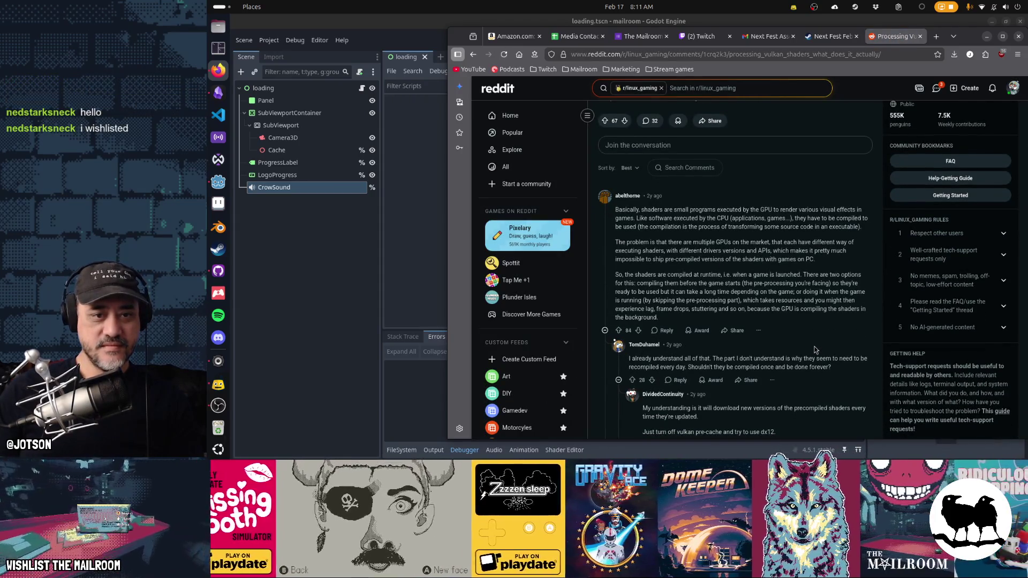
{"action": "key", "text": "alt+Left"}
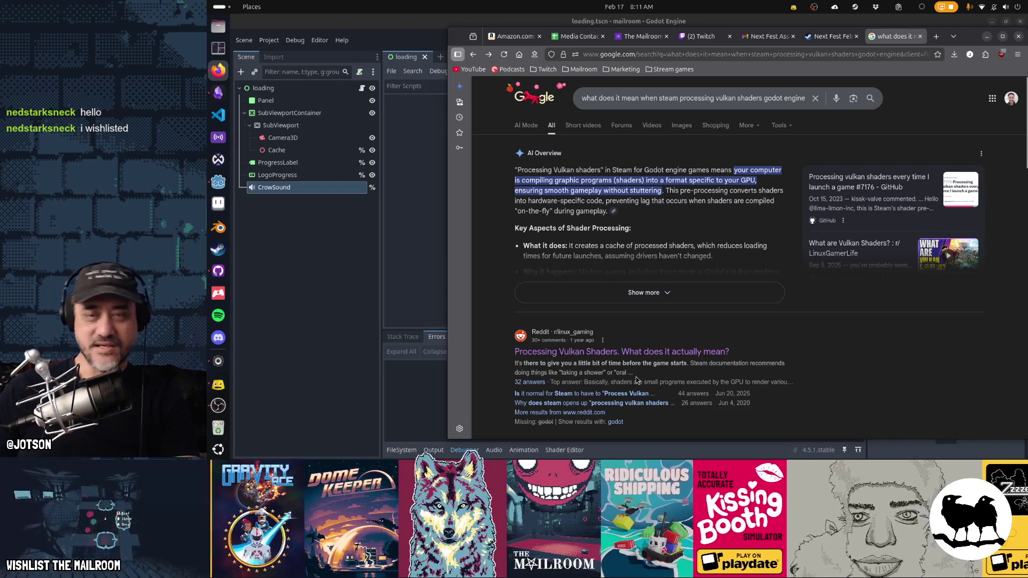
{"action": "left_click", "coordinate": [625, 354]}
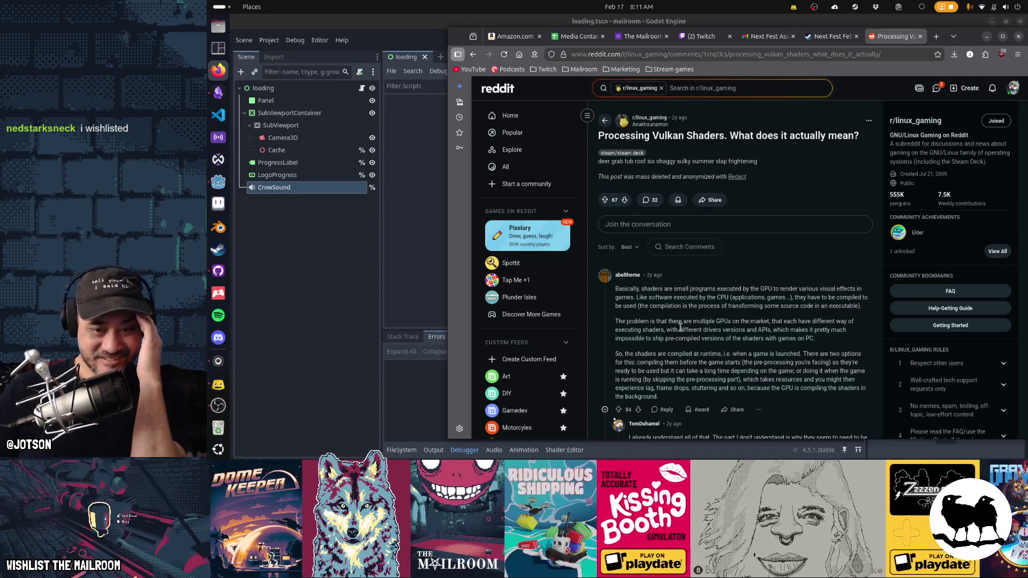
{"action": "scroll", "coordinate": [680, 326], "scroll_direction": "down", "scroll_amount": 3}
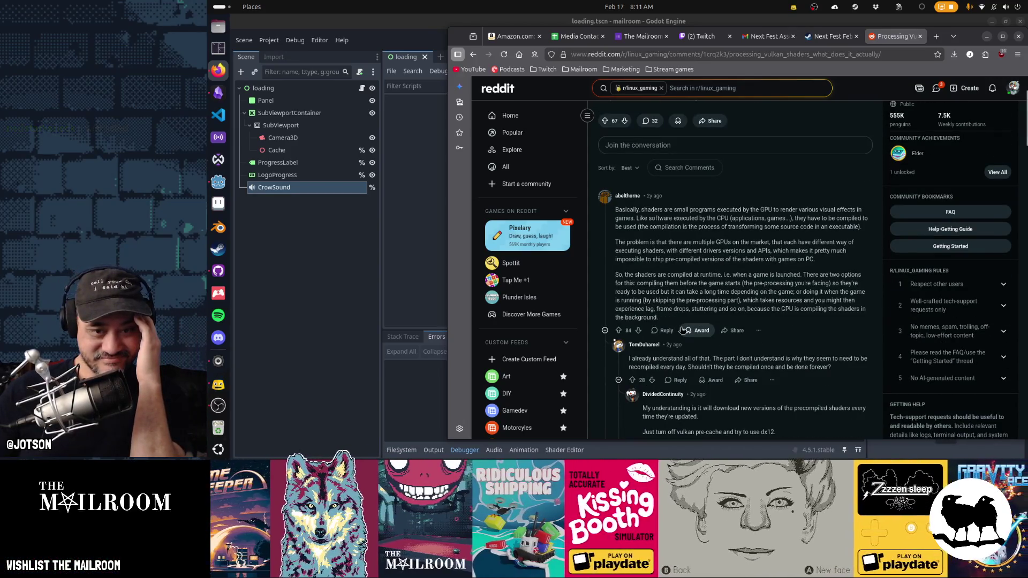
{"action": "scroll", "coordinate": [682, 330], "scroll_direction": "down", "scroll_amount": 4}
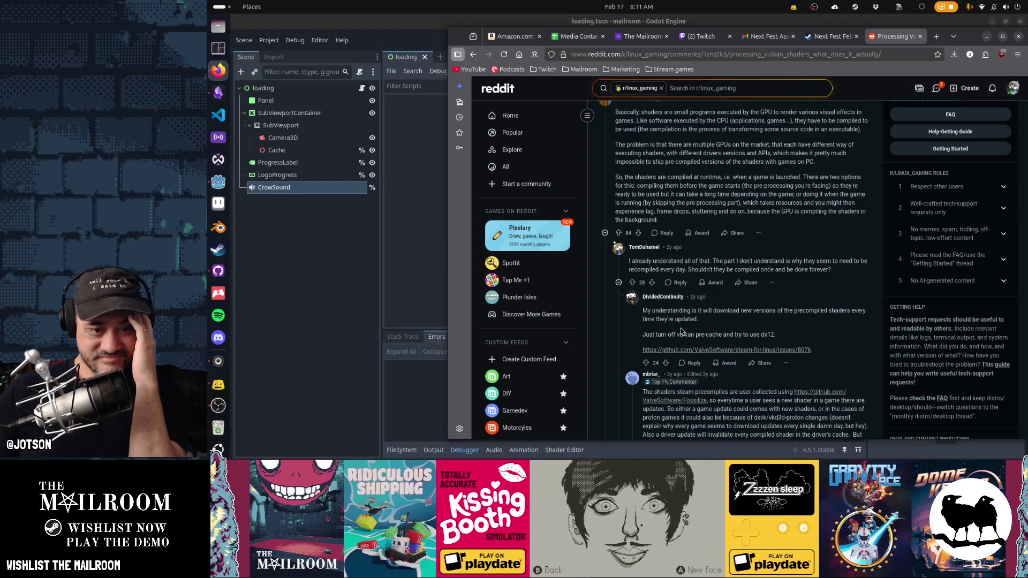
{"action": "scroll", "coordinate": [681, 332], "scroll_direction": "down", "scroll_amount": 1}
{"action": "scroll", "coordinate": [681, 331], "scroll_direction": "down", "scroll_amount": 2}
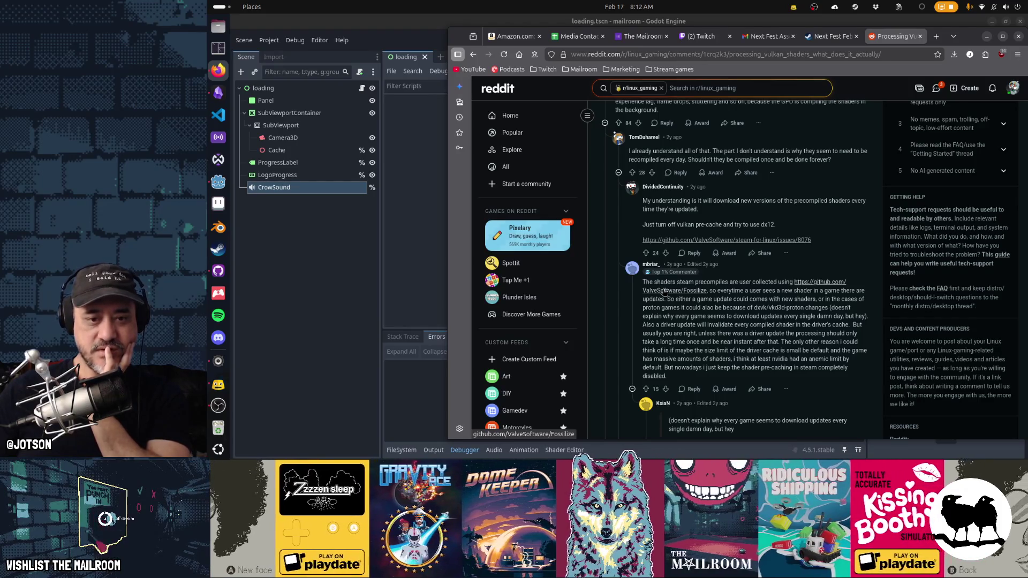
{"action": "scroll", "coordinate": [664, 292], "scroll_direction": "down", "scroll_amount": 1}
- Open github.com/ValveSoftware/Fossilize in a new tab and scroll through its source files
{"action": "left_click", "coordinate": [669, 268]}
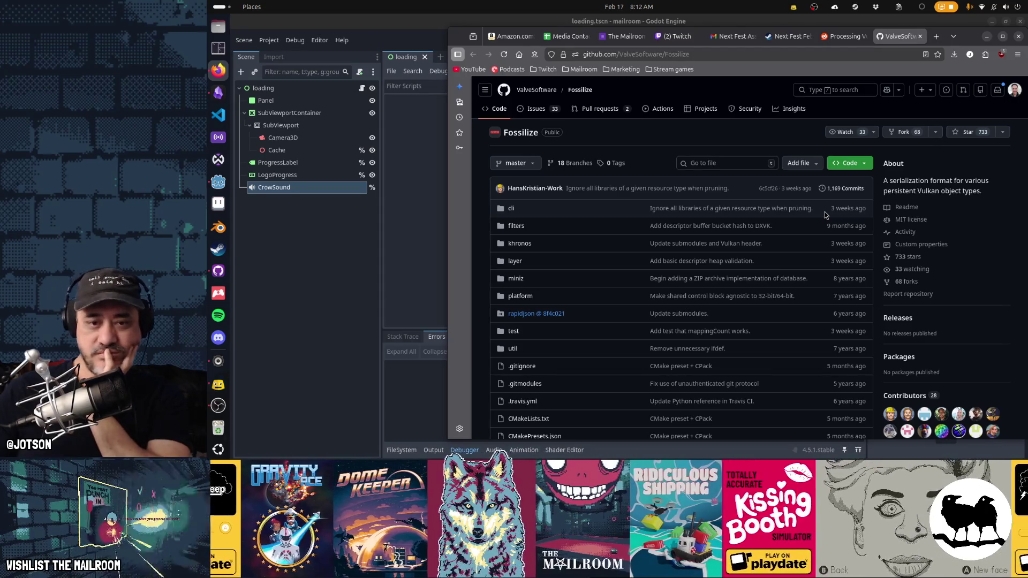
{"action": "scroll", "coordinate": [824, 215], "scroll_direction": "down", "scroll_amount": 5}
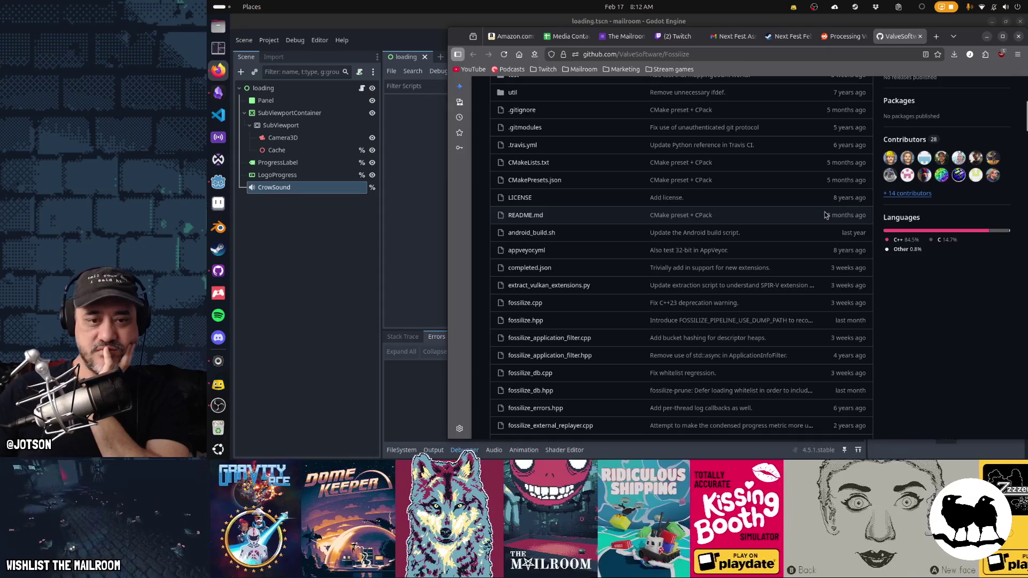
{"action": "scroll", "coordinate": [824, 215], "scroll_direction": "down", "scroll_amount": 5}
{"action": "scroll", "coordinate": [825, 215], "scroll_direction": "down", "scroll_amount": 5}
{"action": "scroll", "coordinate": [847, 294], "scroll_direction": "up", "scroll_amount": 15}
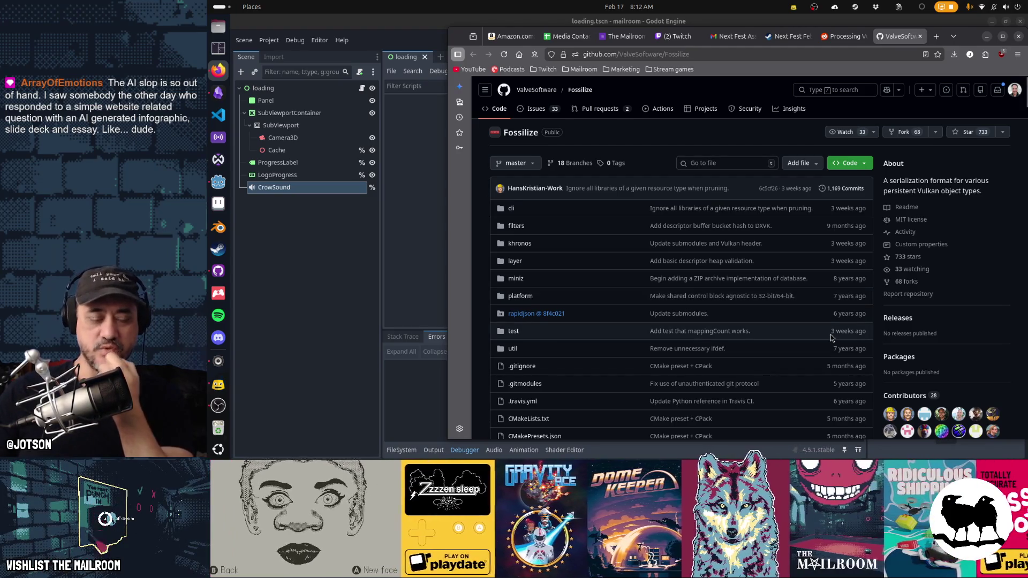
{"action": "scroll", "coordinate": [832, 337], "scroll_direction": "down", "scroll_amount": 5}
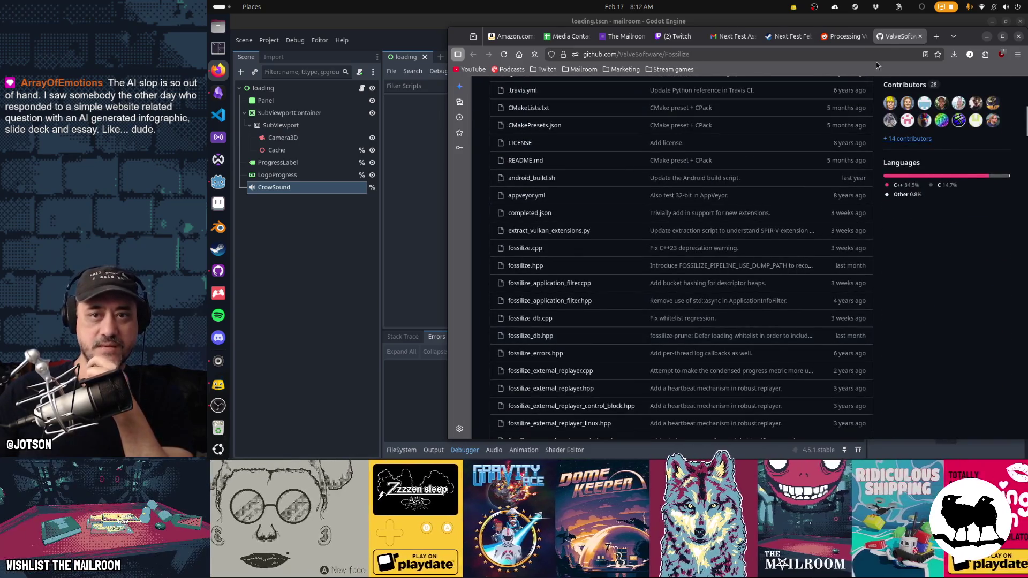
- Close the Fossilize tab and scroll the Reddit thread to its TLDR on shader pre-caching
{"action": "middle_click", "coordinate": [892, 39]}
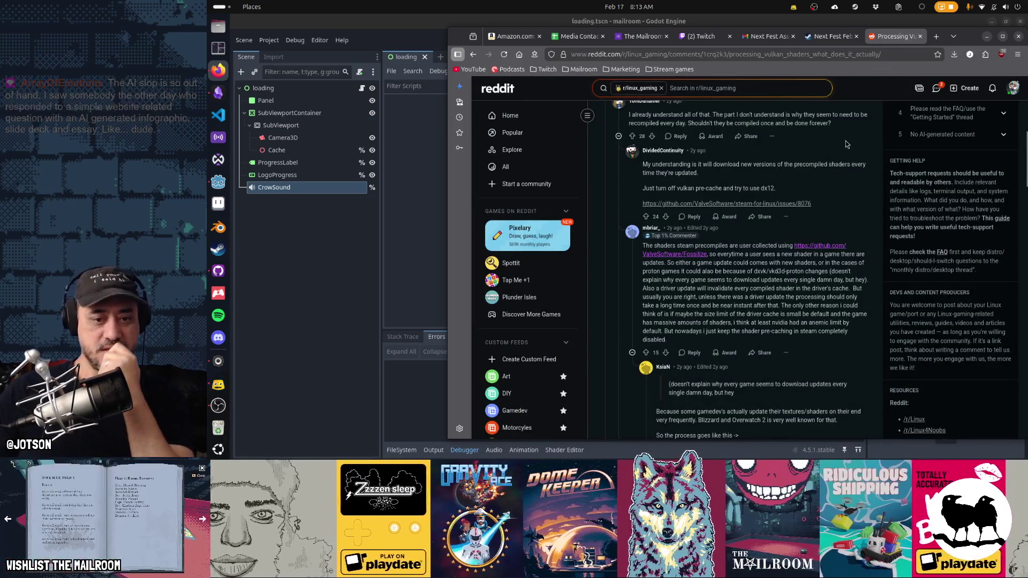
{"action": "scroll", "coordinate": [846, 140], "scroll_direction": "down", "scroll_amount": 10}
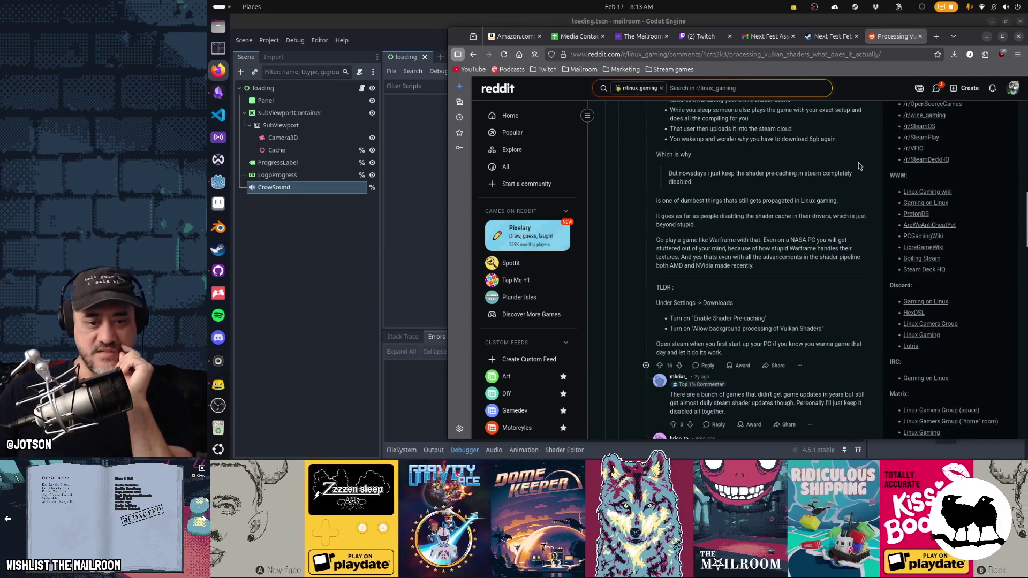
{"action": "scroll", "coordinate": [859, 166], "scroll_direction": "up", "scroll_amount": 3}
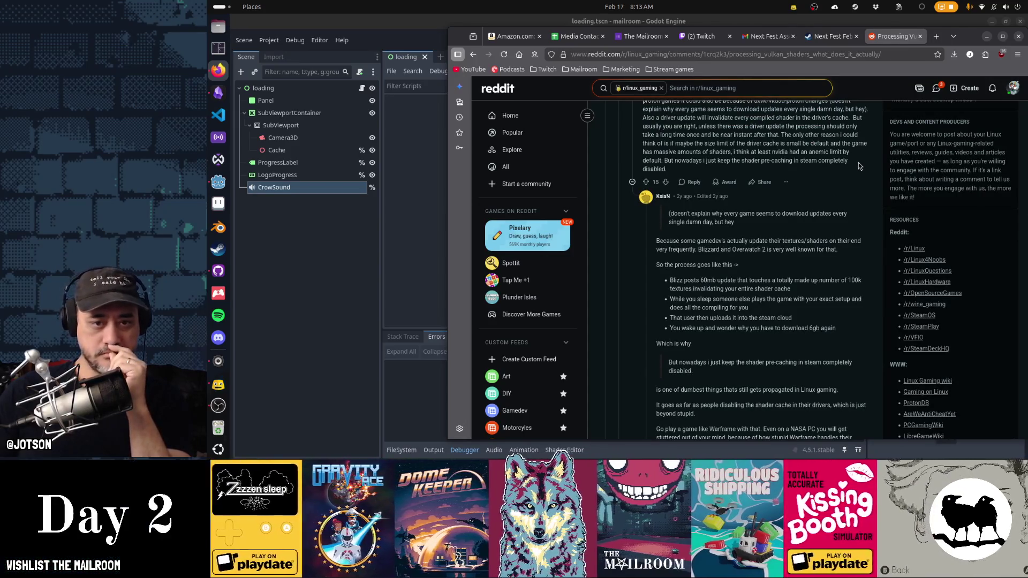
{"action": "scroll", "coordinate": [859, 164], "scroll_direction": "up", "scroll_amount": 3}
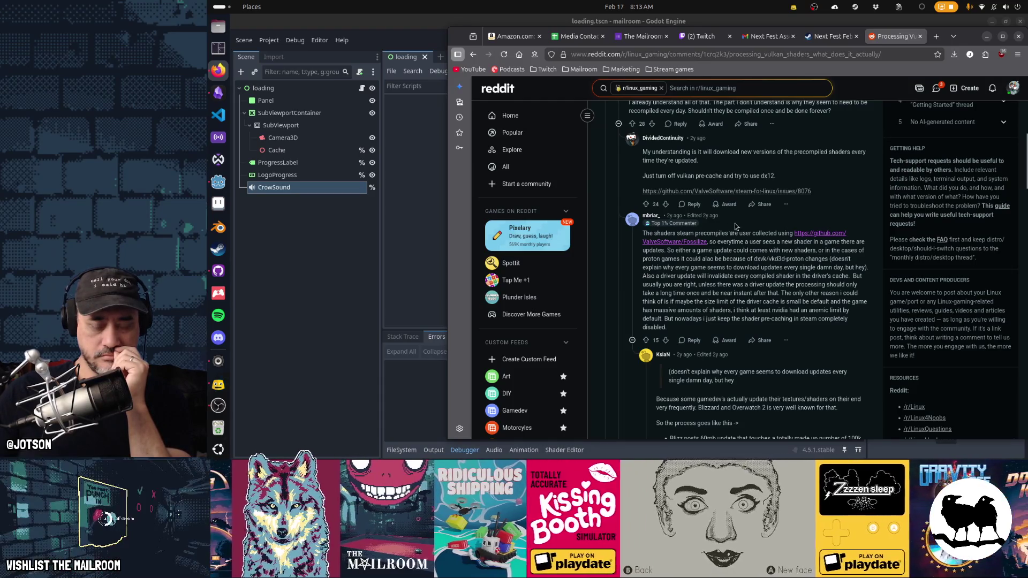
{"action": "scroll", "coordinate": [734, 227], "scroll_direction": "down", "scroll_amount": 3}
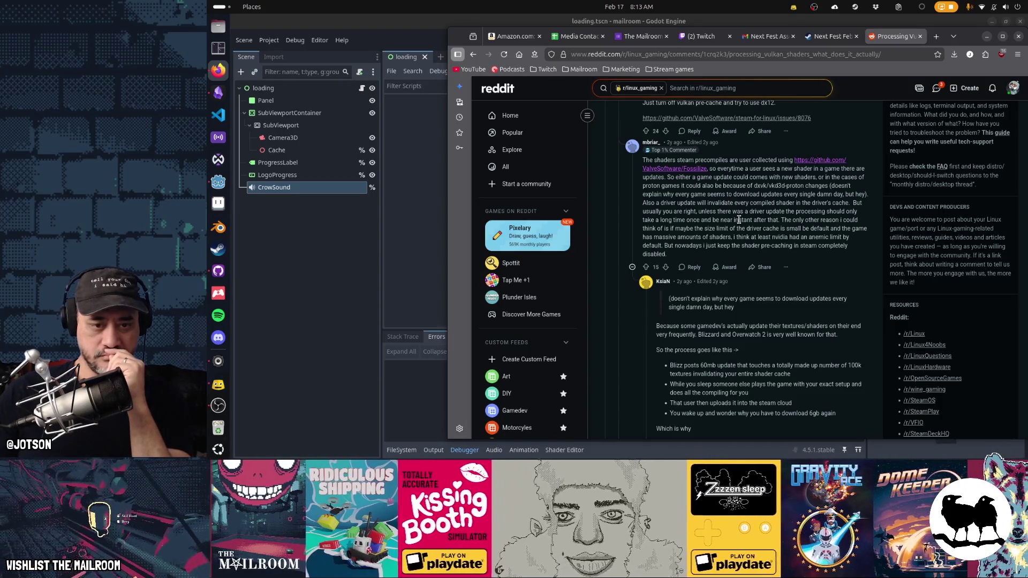
{"action": "scroll", "coordinate": [740, 221], "scroll_direction": "down", "scroll_amount": 3}
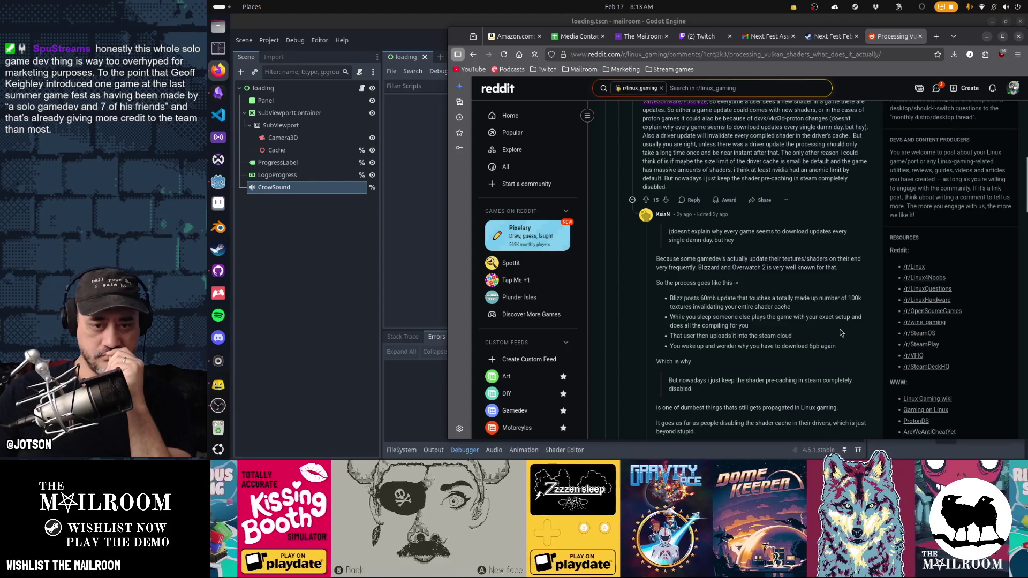
{"action": "scroll", "coordinate": [841, 333], "scroll_direction": "down", "scroll_amount": 1}
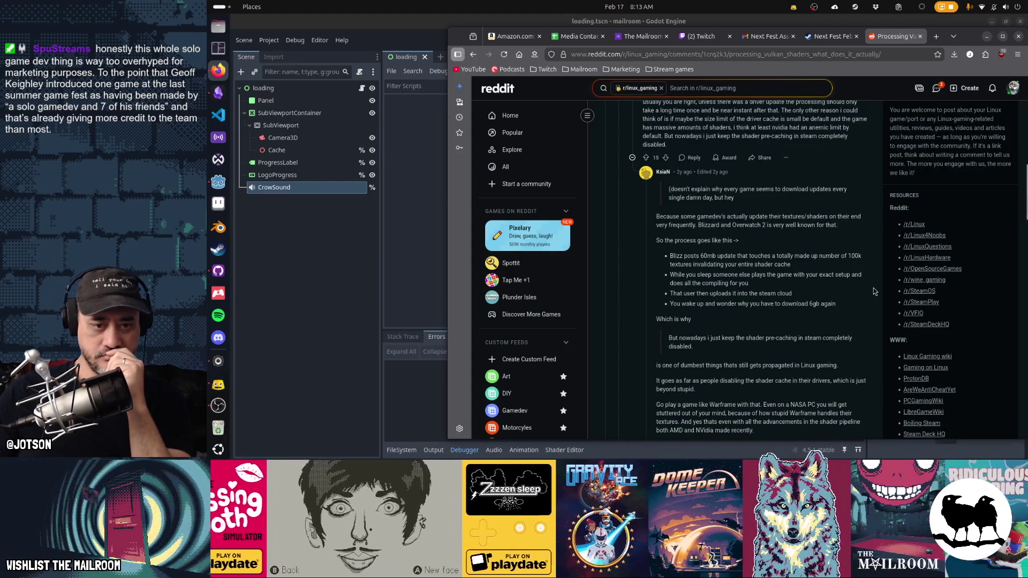
{"action": "scroll", "coordinate": [872, 288], "scroll_direction": "down", "scroll_amount": 2}
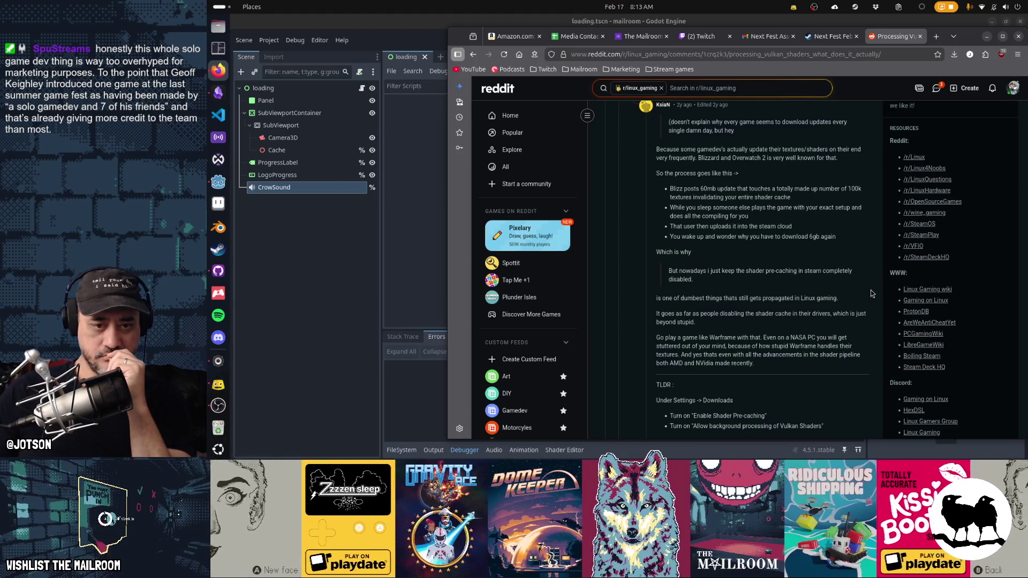
{"action": "scroll", "coordinate": [871, 294], "scroll_direction": "down", "scroll_amount": 3}
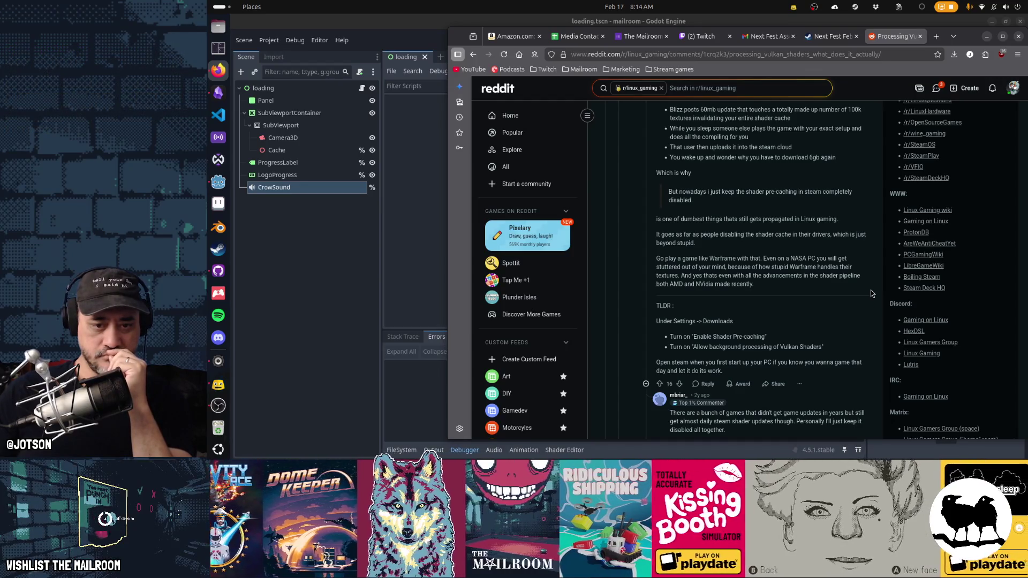
{"action": "scroll", "coordinate": [870, 294], "scroll_direction": "down", "scroll_amount": 3}
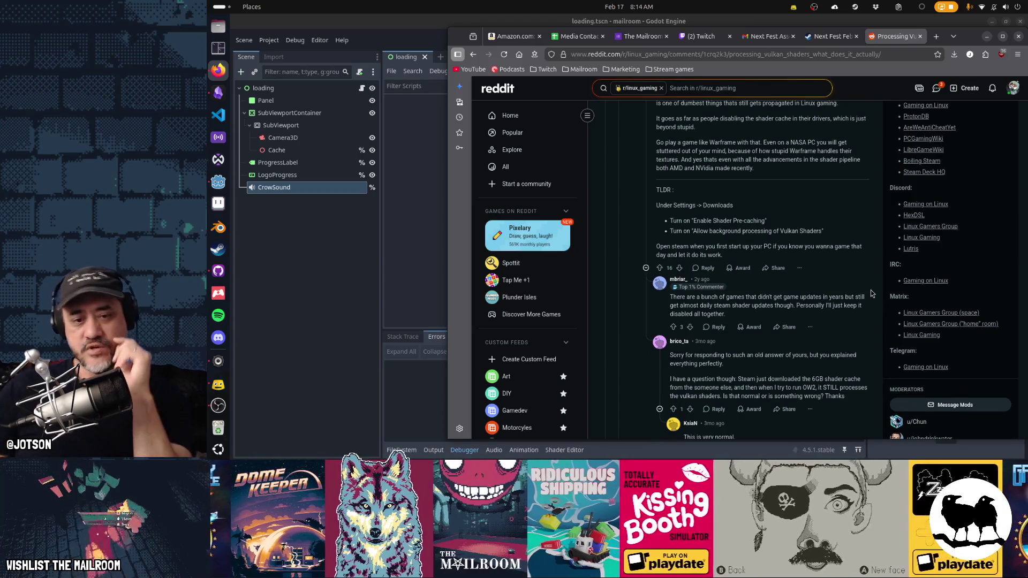
- Scroll to replies about slower Nvidia compilation and skipping it with Mesa 23.1
{"action": "scroll", "coordinate": [871, 293], "scroll_direction": "down", "scroll_amount": 3}
{"action": "scroll", "coordinate": [871, 293], "scroll_direction": "down", "scroll_amount": 3}
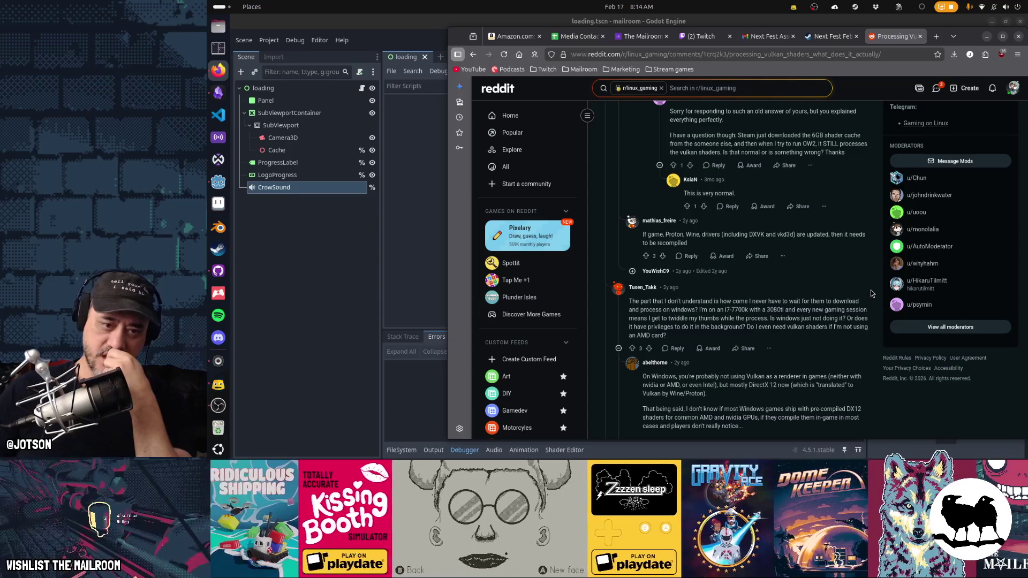
{"action": "scroll", "coordinate": [871, 290], "scroll_direction": "down", "scroll_amount": 5}
{"action": "scroll", "coordinate": [870, 293], "scroll_direction": "down", "scroll_amount": 2}
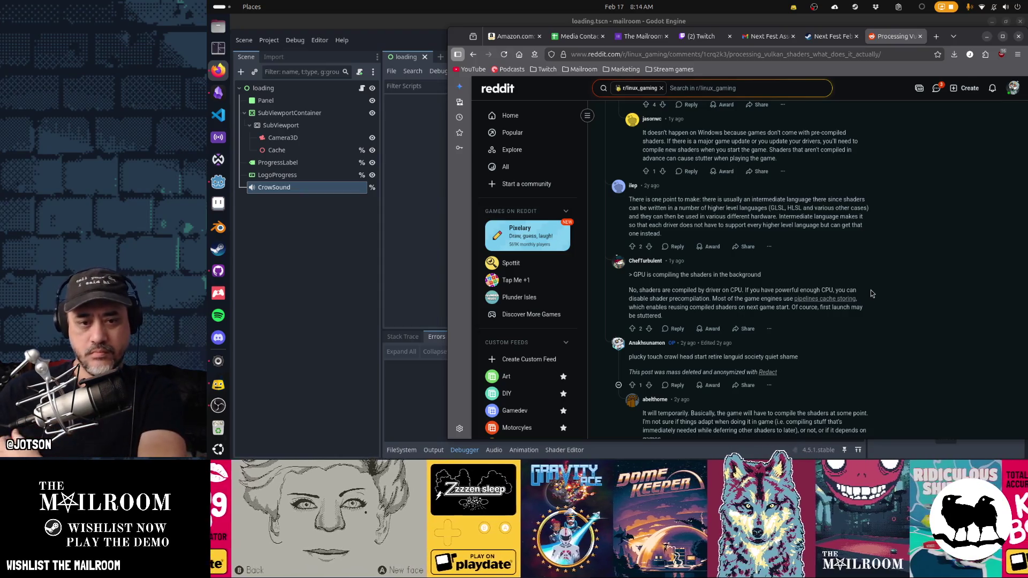
{"action": "scroll", "coordinate": [872, 294], "scroll_direction": "down", "scroll_amount": 10}
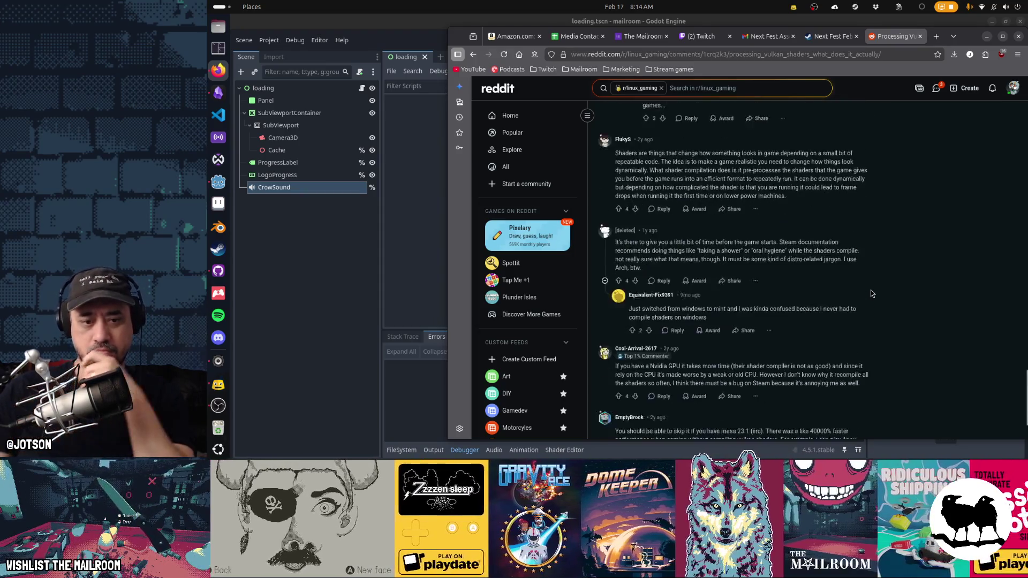
{"action": "scroll", "coordinate": [870, 293], "scroll_direction": "down", "scroll_amount": 3}
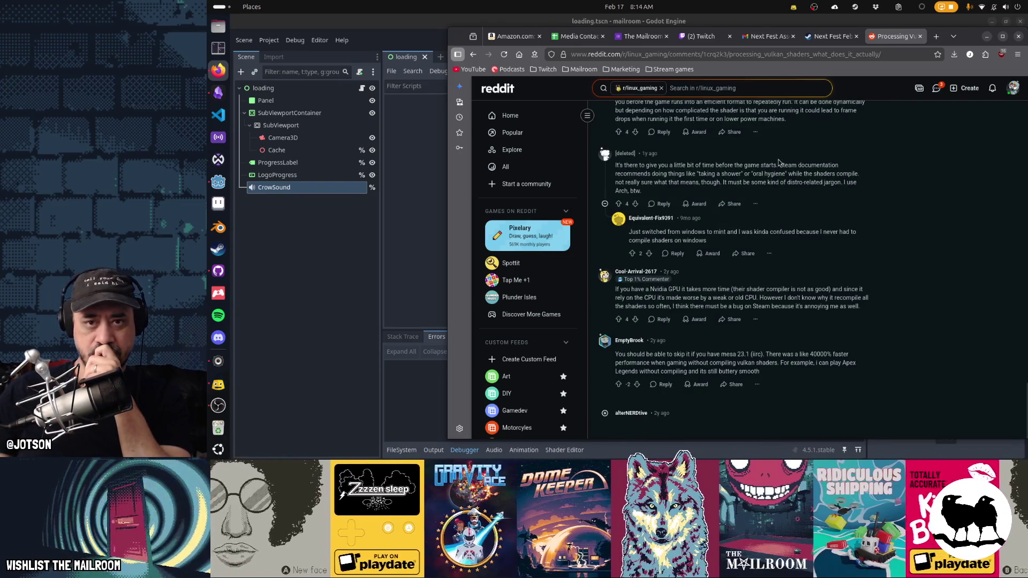
- Search 'godot documentation performance shader compilation' and open the 'Reducing stutter from shader (pipeline) compilations' page
{"action": "left_click", "coordinate": [774, 52]}
{"action": "type", "text": "go"}
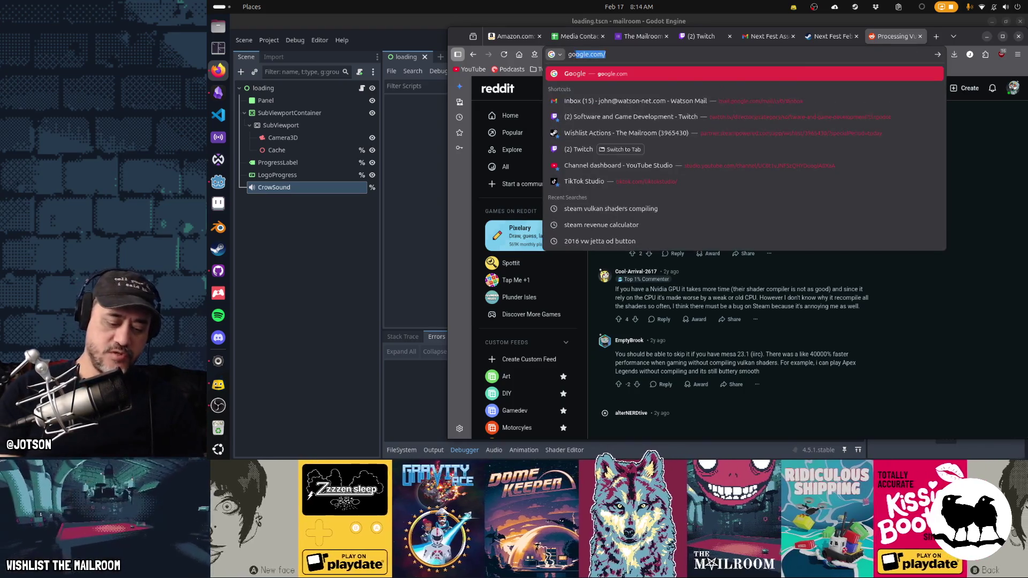
{"action": "type", "text": "dot documentat"}
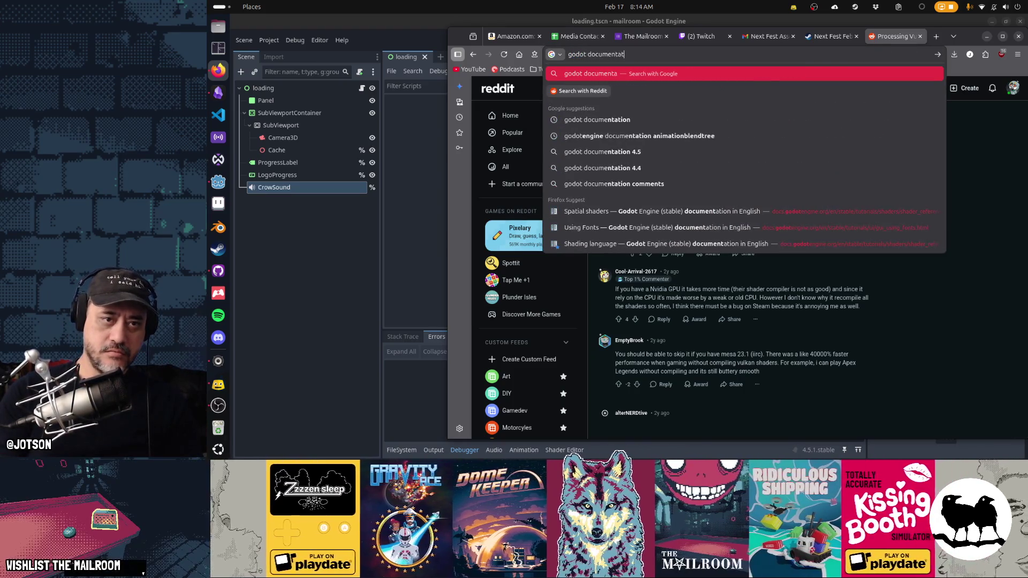
{"action": "type", "text": "ion performance shader comi"}
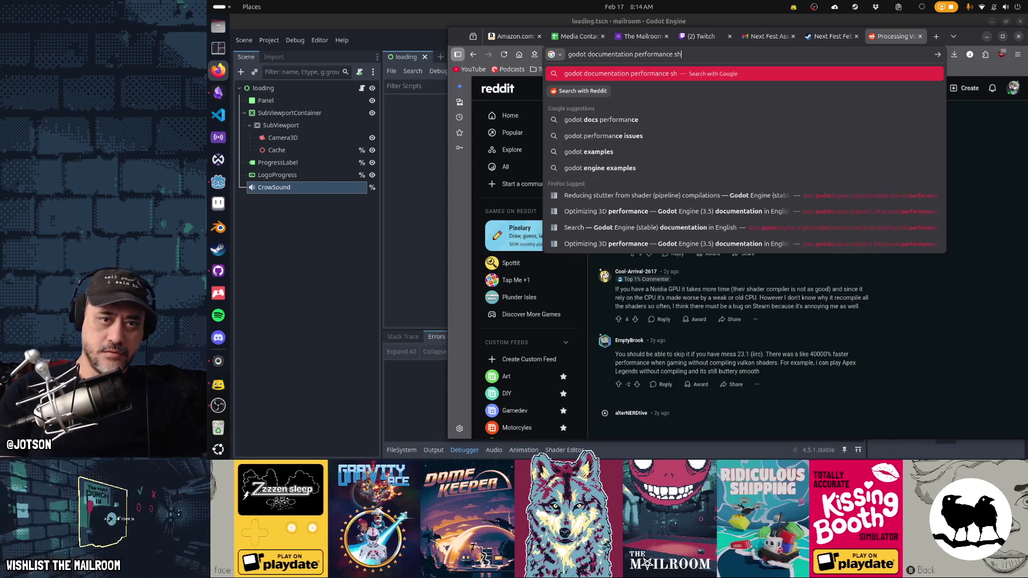
{"action": "key", "text": "BackSpace"}
{"action": "type", "text": "pilation"}
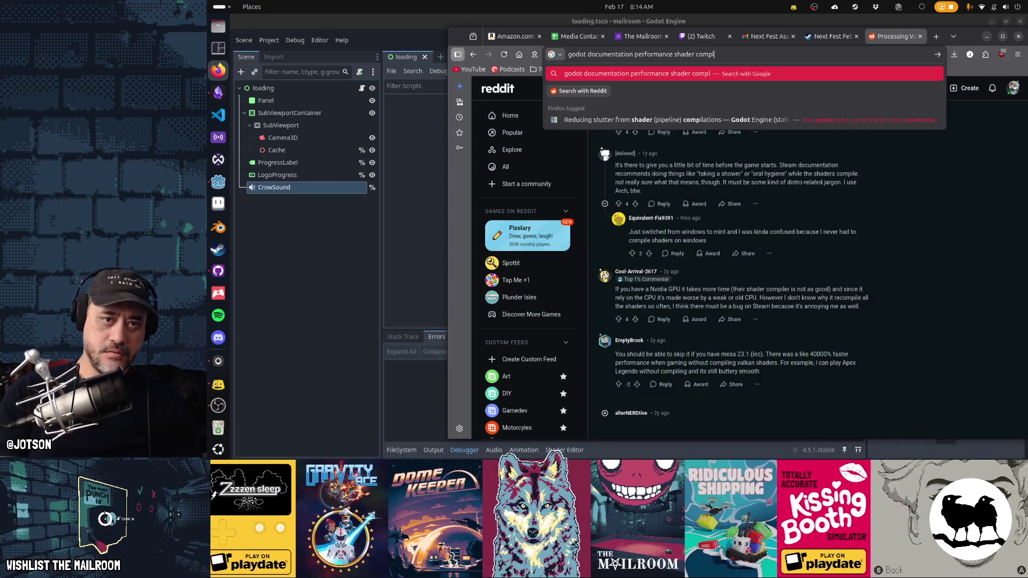
{"action": "key", "text": "Return"}
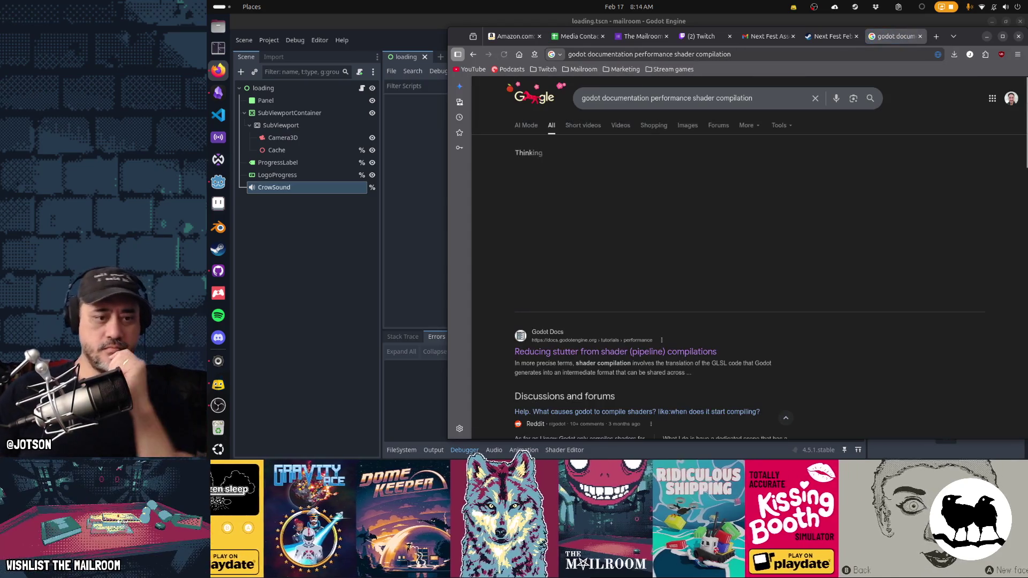
{"action": "left_click", "coordinate": [653, 352]}
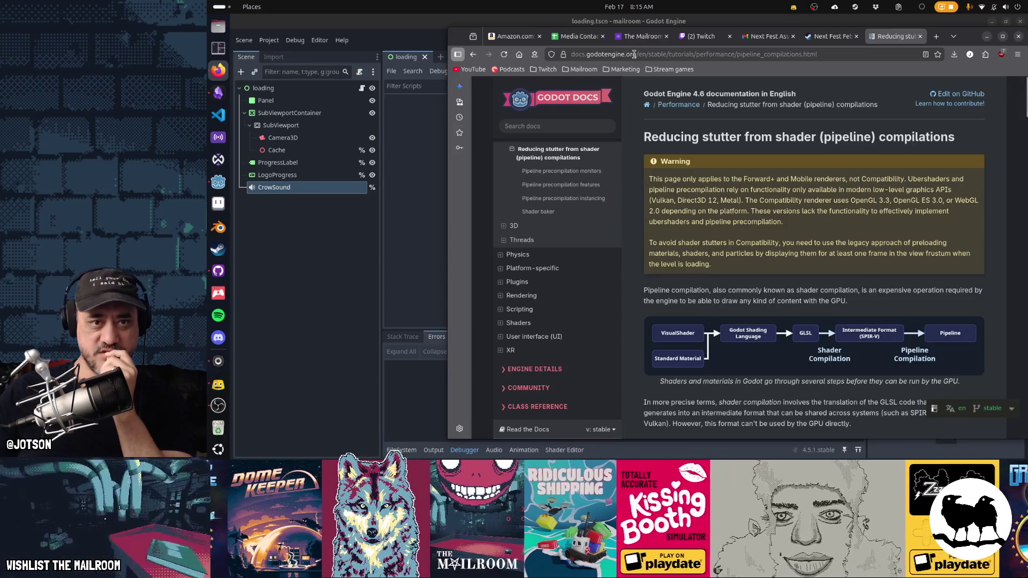
- Highlight the 'Before Godot 4.4' sentence and scroll to the Ubershaders and Pipeline precompilation bullets
{"action": "scroll", "coordinate": [846, 259], "scroll_direction": "down", "scroll_amount": 4}
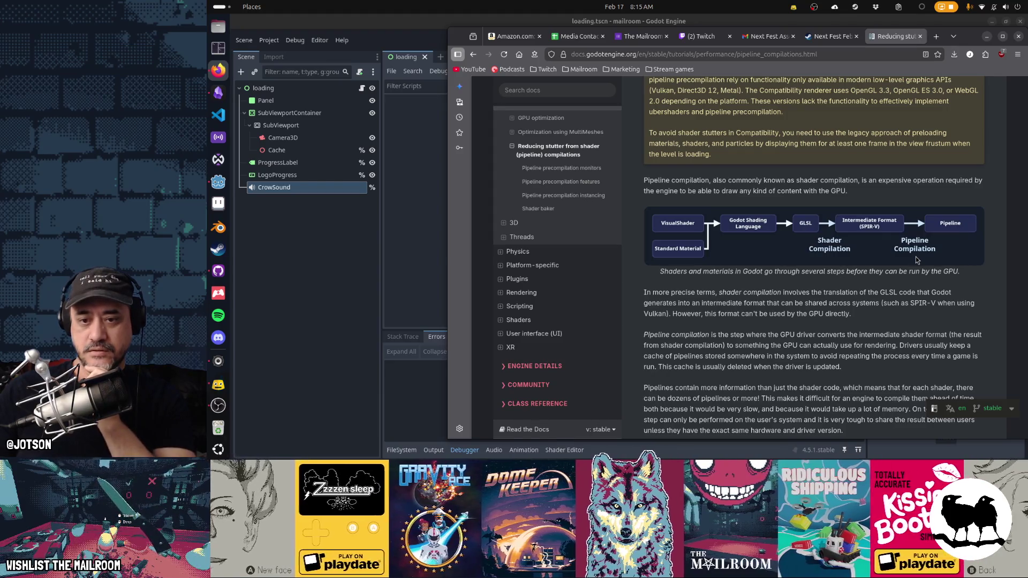
{"action": "scroll", "coordinate": [797, 307], "scroll_direction": "down", "scroll_amount": 3}
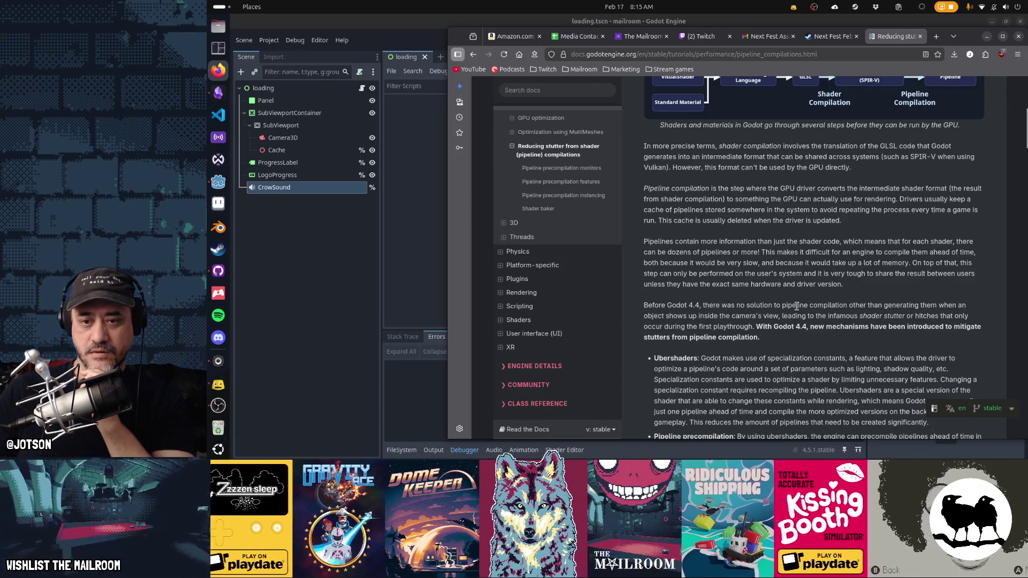
{"action": "left_click_drag", "start_coordinate": [644, 305], "coordinate": [835, 307]}
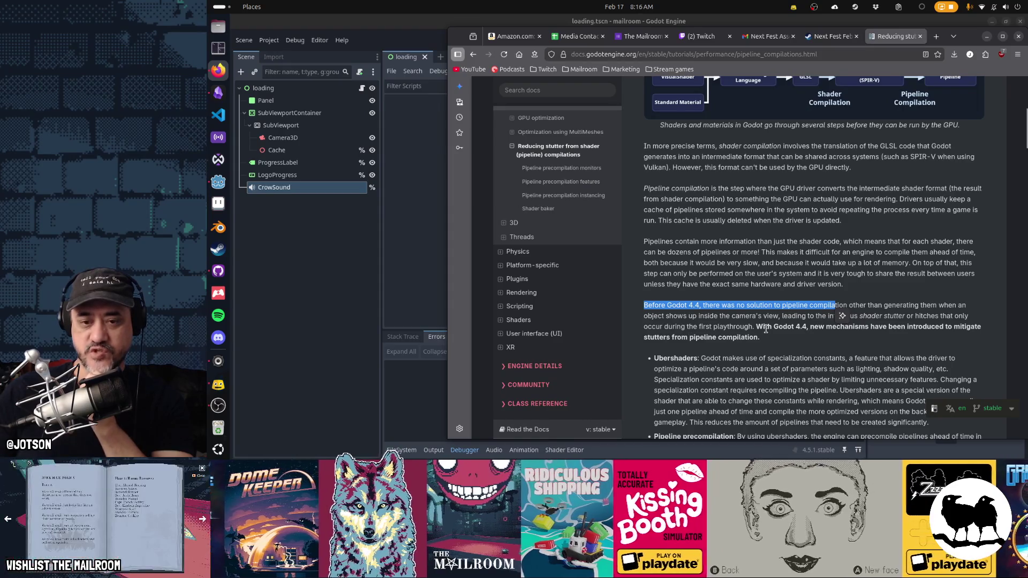
{"action": "scroll", "coordinate": [818, 339], "scroll_direction": "down", "scroll_amount": 4}
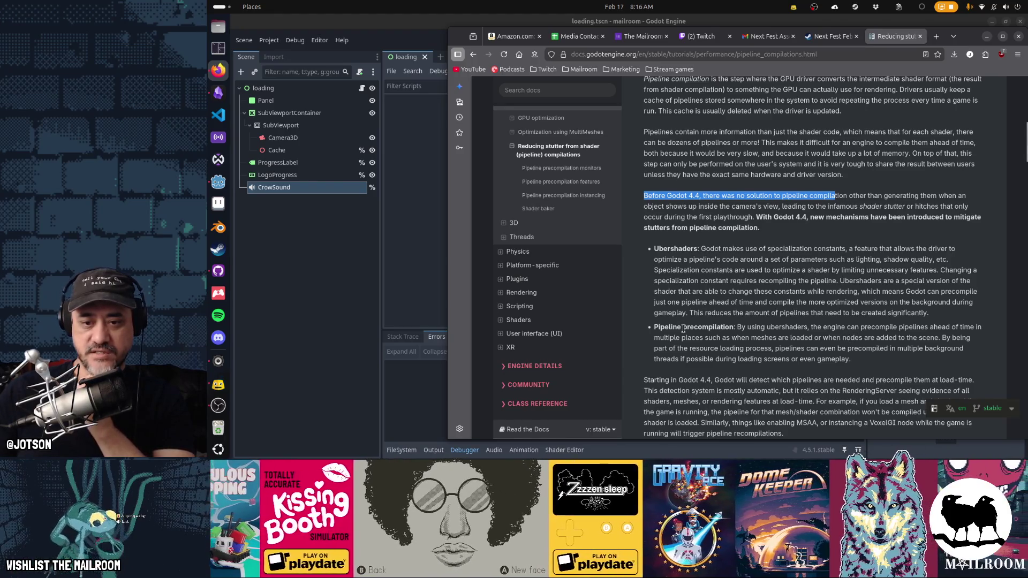
- Read down the Pipeline precompilation section, highlighting its opening paragraph and the paragraph on optional rendering features
{"action": "left_click_drag", "start_coordinate": [683, 328], "coordinate": [768, 357]}
{"action": "left_click", "coordinate": [768, 357]}
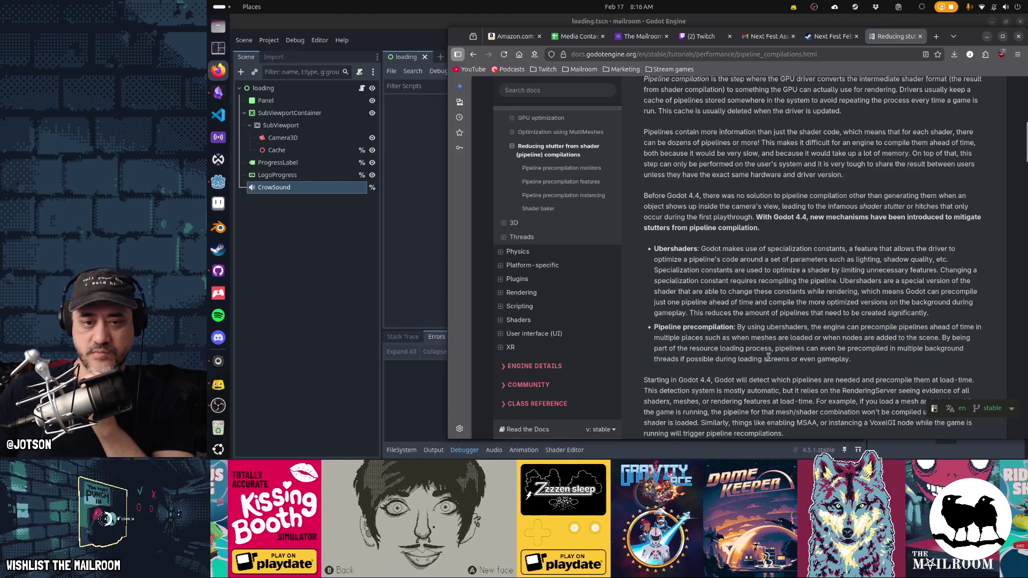
{"action": "scroll", "coordinate": [693, 329], "scroll_direction": "down", "scroll_amount": 5}
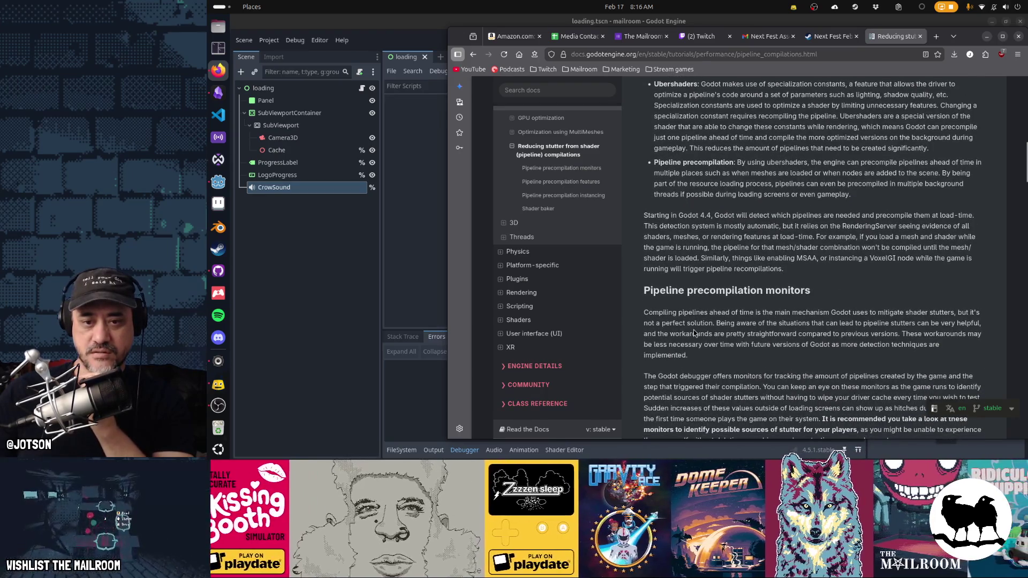
{"action": "scroll", "coordinate": [693, 332], "scroll_direction": "down", "scroll_amount": 9}
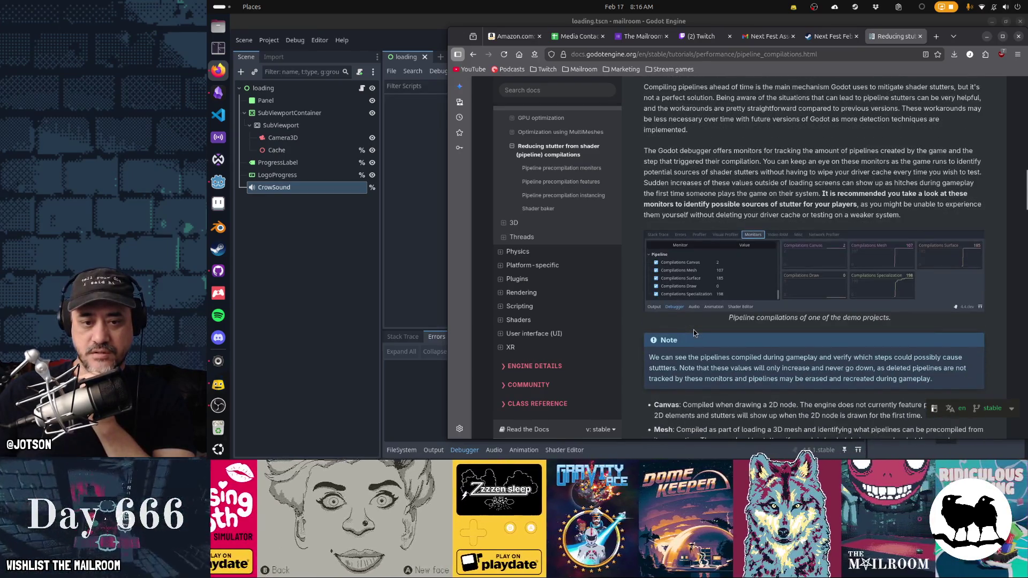
{"action": "scroll", "coordinate": [693, 332], "scroll_direction": "down", "scroll_amount": 5}
{"action": "scroll", "coordinate": [693, 329], "scroll_direction": "down", "scroll_amount": 5}
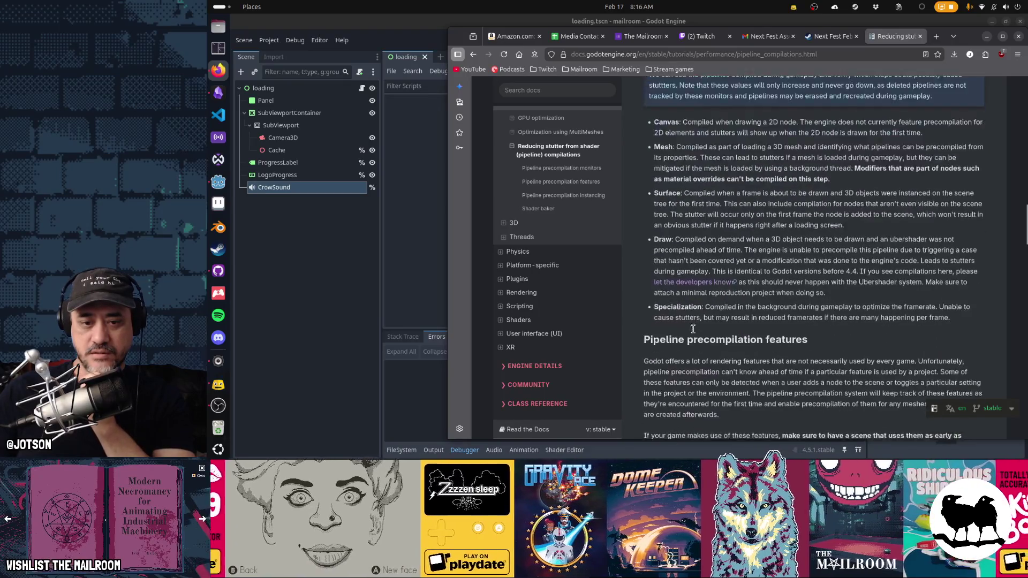
{"action": "scroll", "coordinate": [693, 328], "scroll_direction": "down", "scroll_amount": 4}
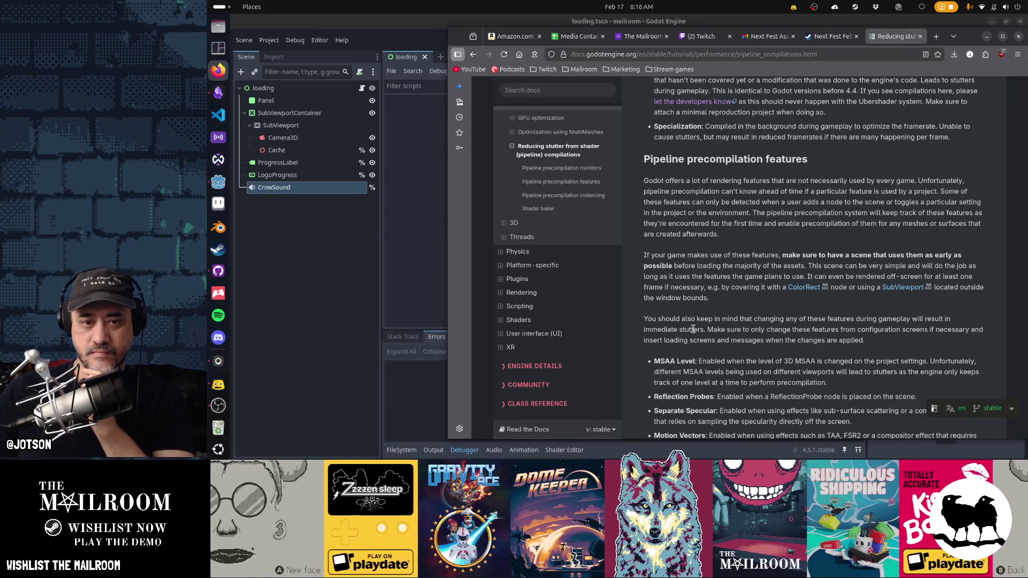
{"action": "mouse_move", "coordinate": [644, 181]}
{"action": "left_mouse_down"}
{"action": "mouse_move", "coordinate": [723, 202]}
{"action": "mouse_move", "coordinate": [756, 234]}
{"action": "left_mouse_up"}
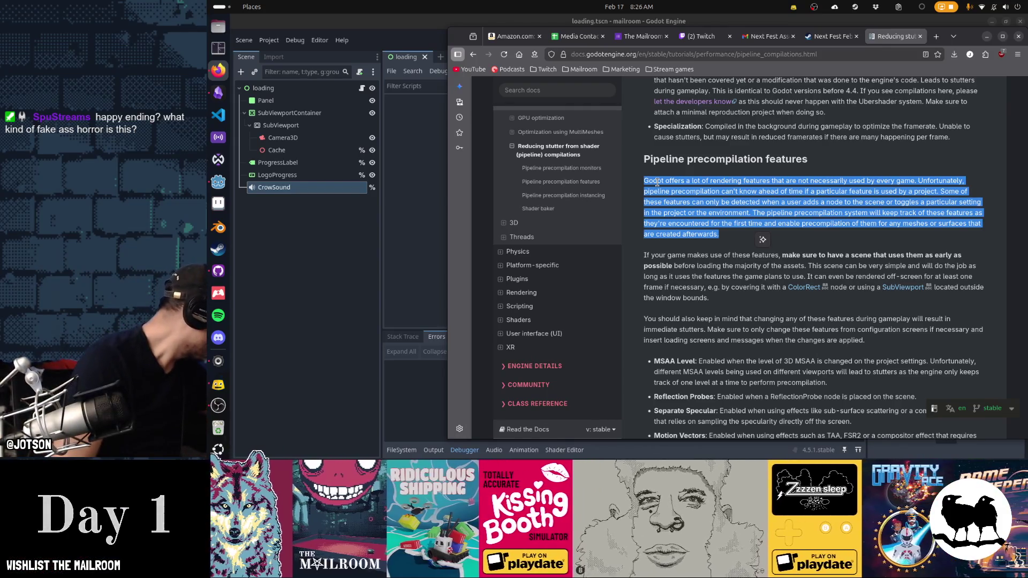
{"action": "scroll", "coordinate": [658, 182], "scroll_direction": "down", "scroll_amount": 1}
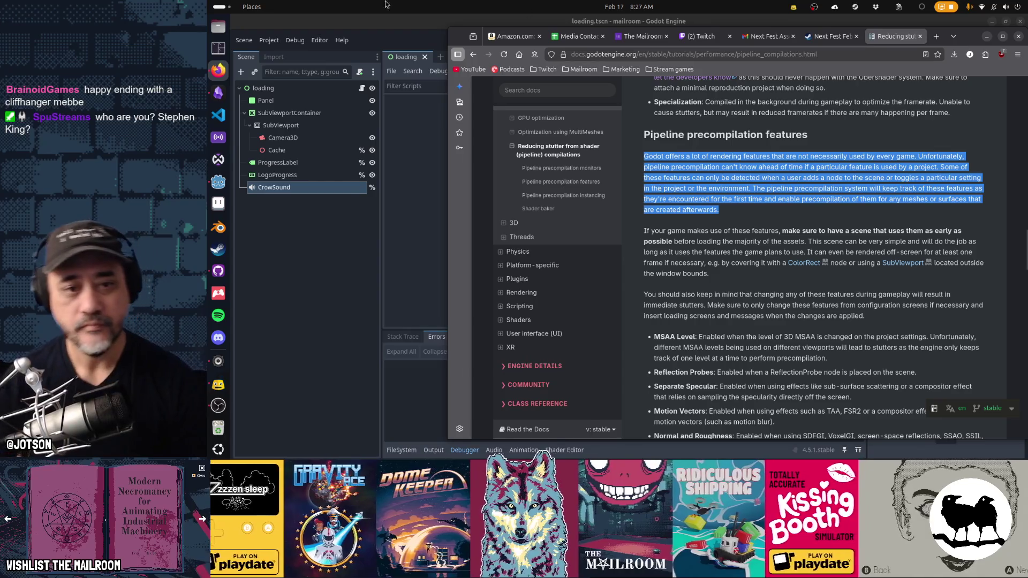
{"action": "left_click", "coordinate": [729, 231]}
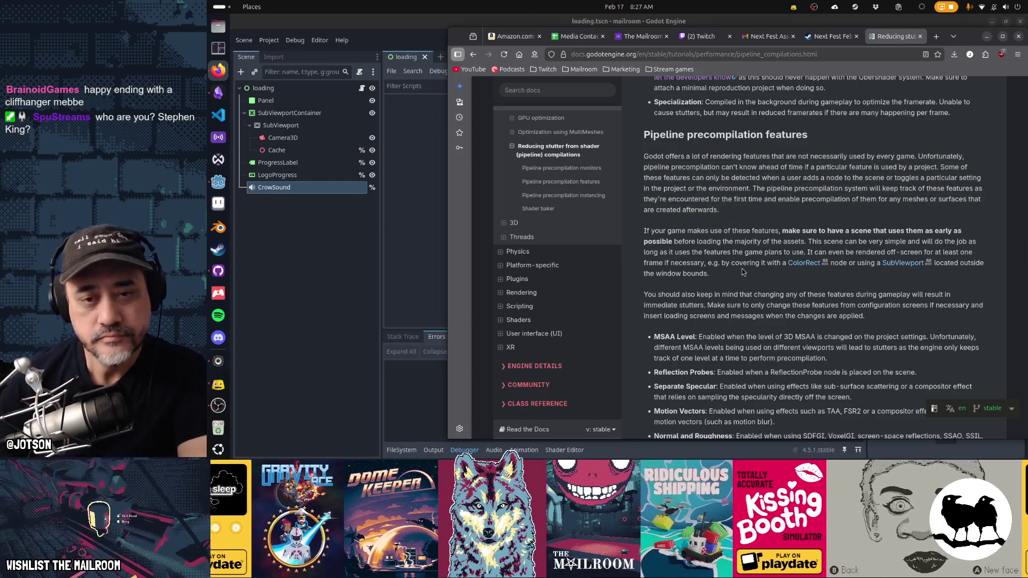
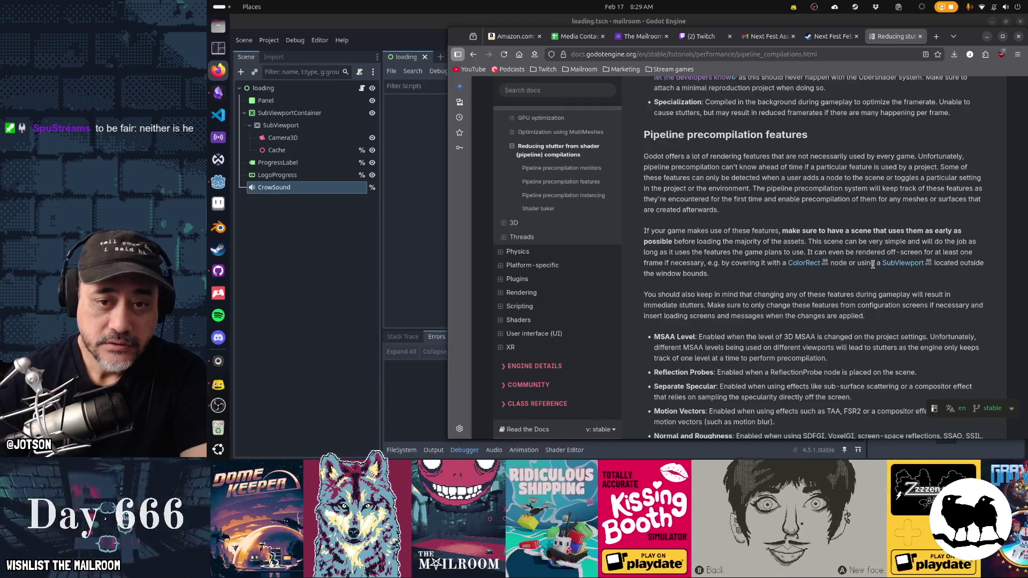
- Highlight the pipeline precompilation paragraph in the Godot docs, then return to the Godot editor
{"action": "left_click_drag", "start_coordinate": [644, 159], "coordinate": [723, 220]}
{"action": "left_click", "coordinate": [723, 221]}
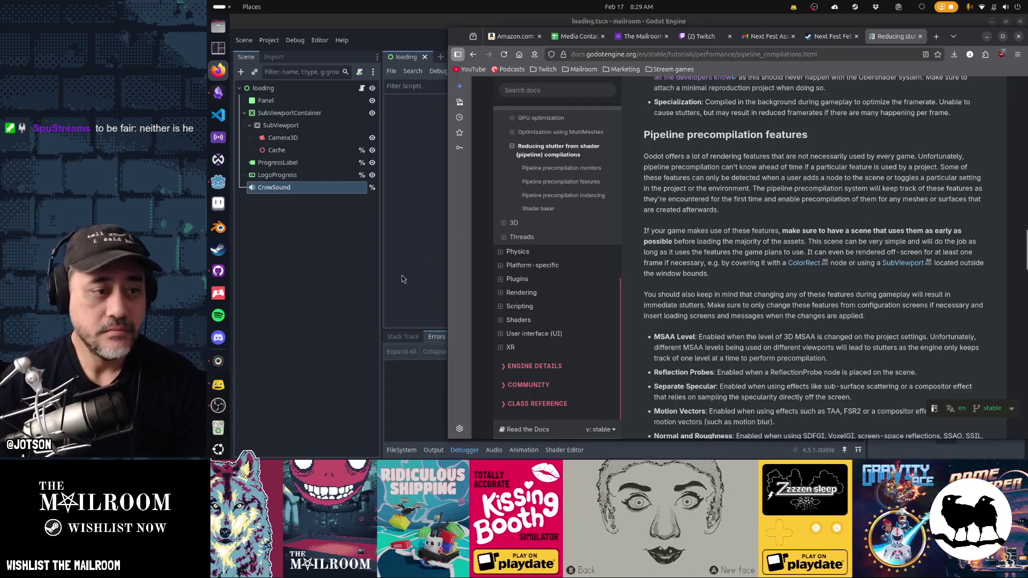
{"action": "left_click", "coordinate": [402, 278]}
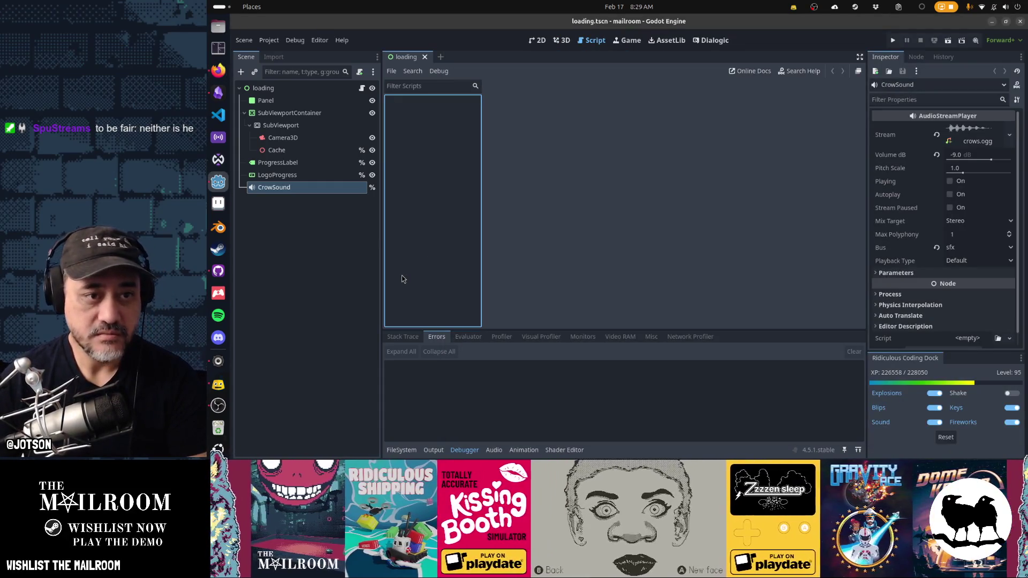
- Test-run the project, stop it, then open loading.gd through Quick Open
{"action": "key", "text": "F5"}
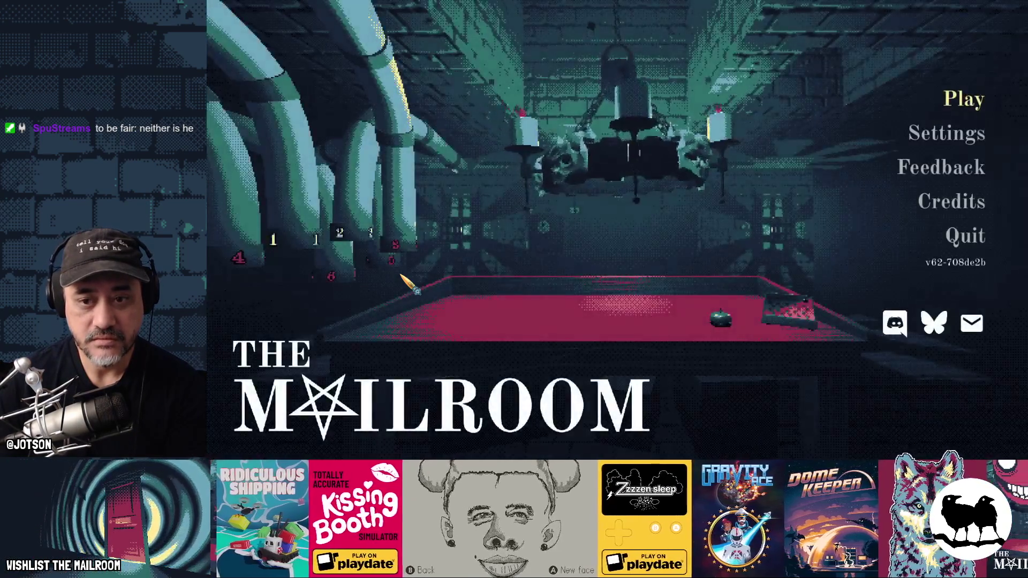
{"action": "key", "text": "F8"}
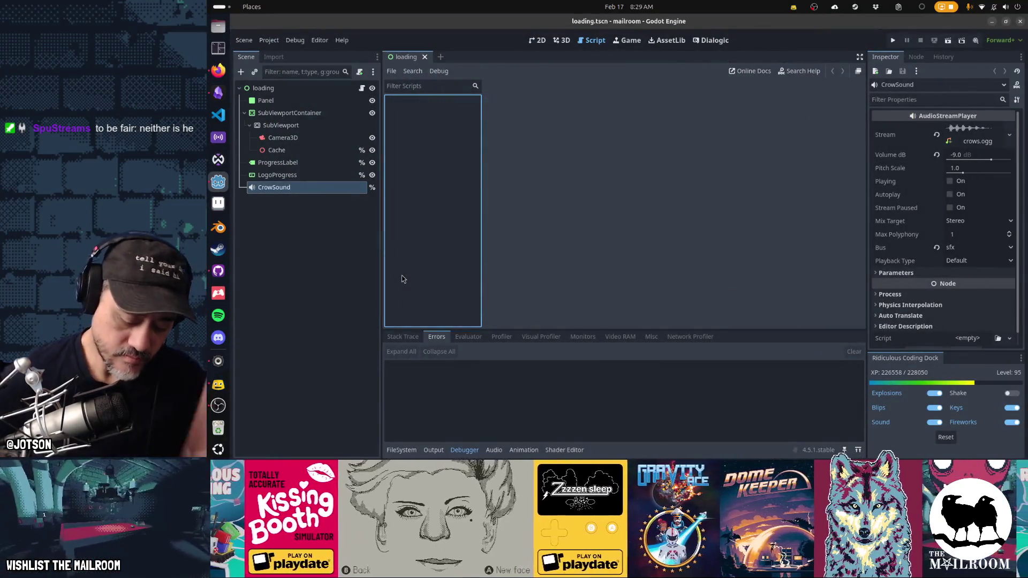
{"action": "key", "text": "shift+alt+o"}
{"action": "type", "text": "loaind"}
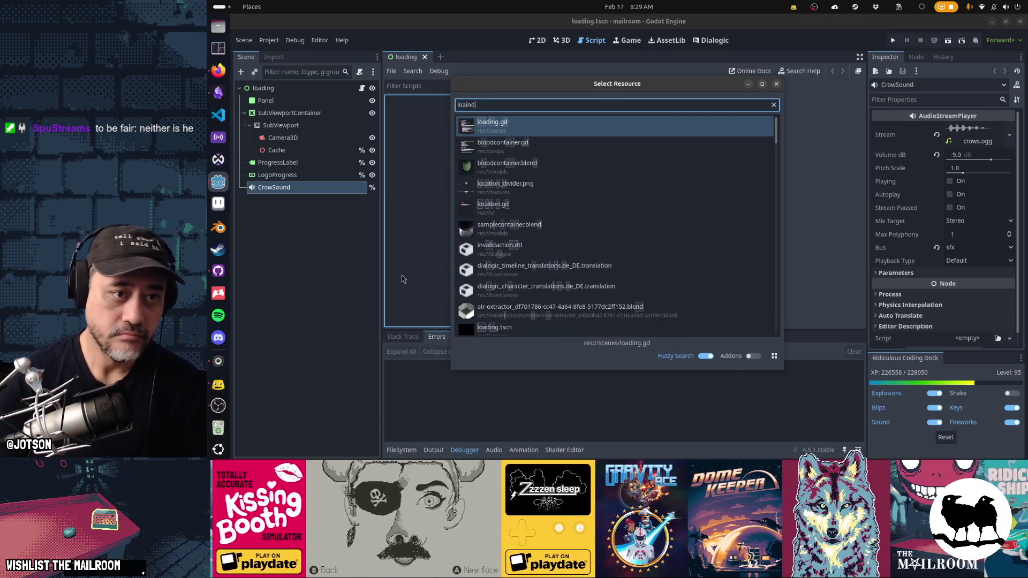
{"action": "type", "text": ".g"}
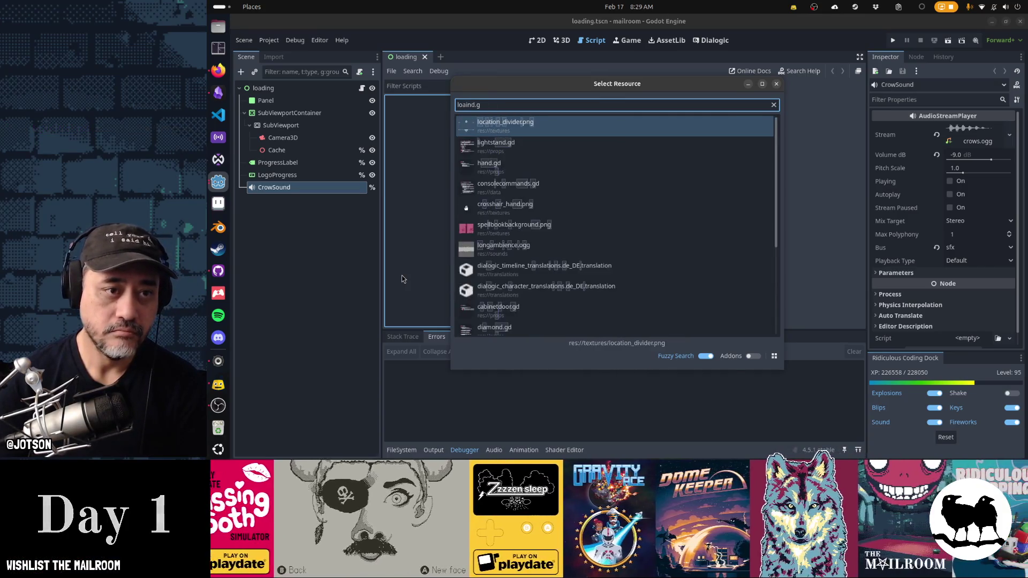
{"action": "type", "text": "d"}
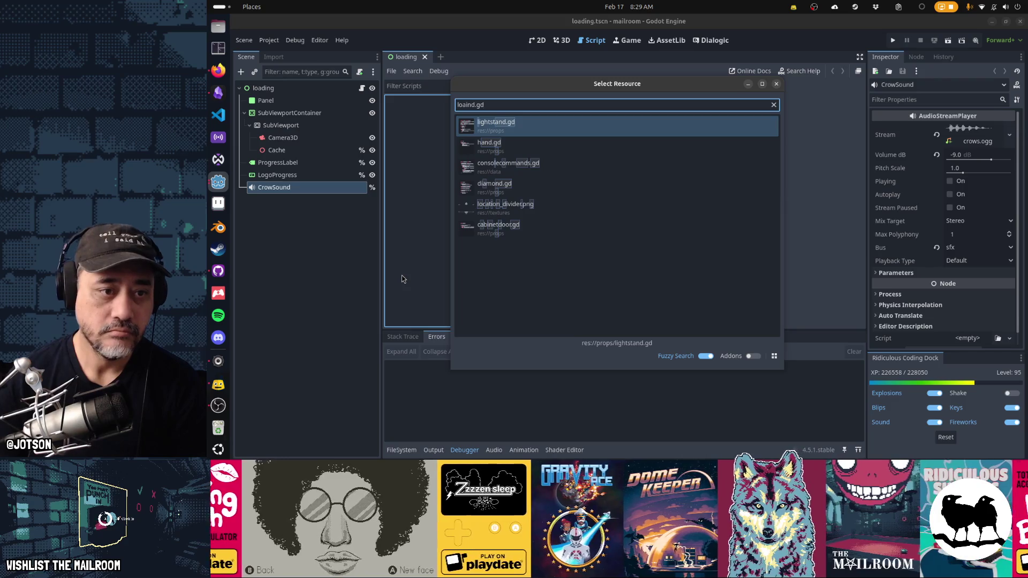
{"action": "key", "text": "BackSpace"}
{"action": "key", "text": "BackSpace"}
{"action": "key", "text": "BackSpace"}
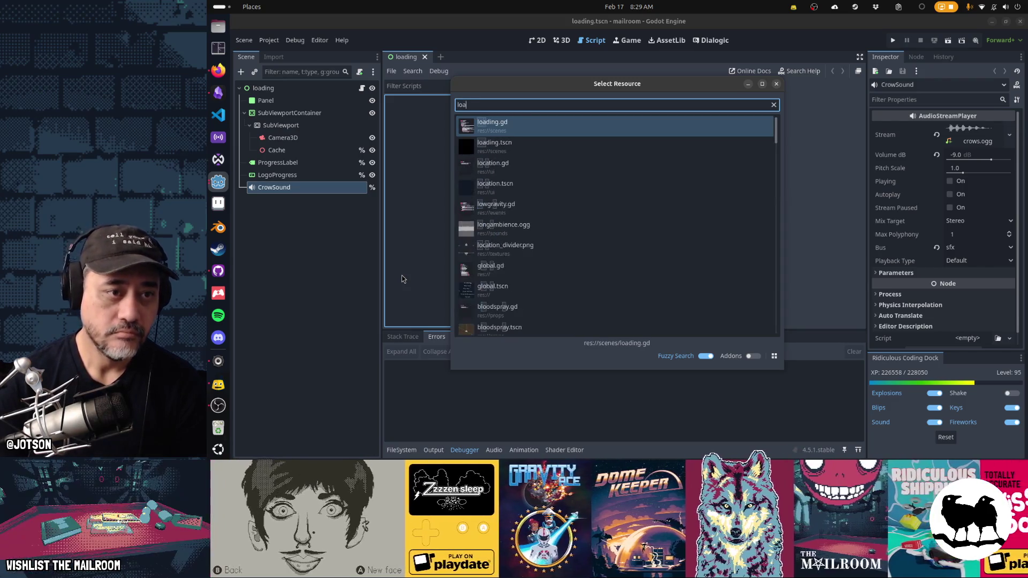
{"action": "type", "text": "ding"}
{"action": "key", "text": "Return"}
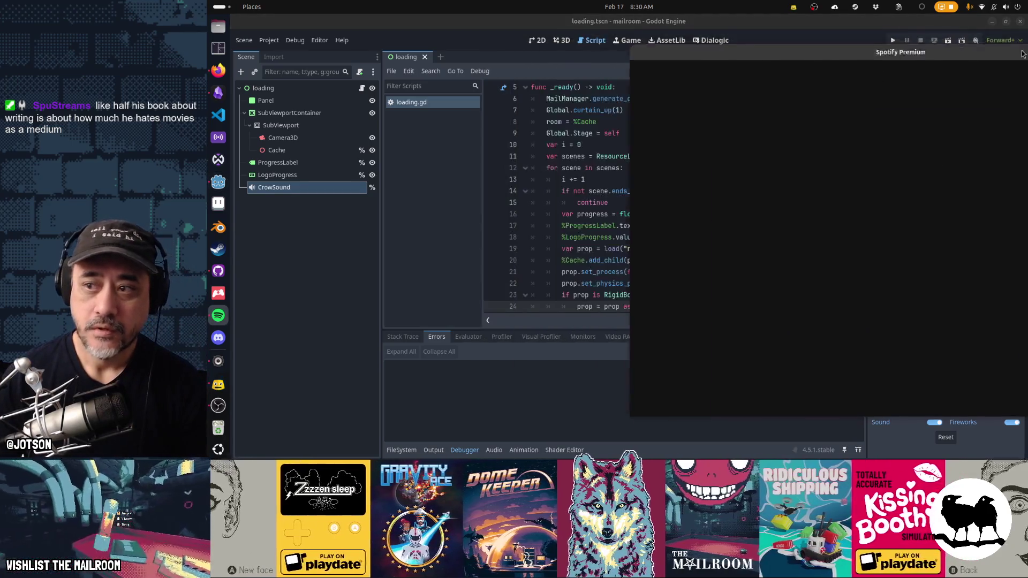
- Close the Spotify window over loading.gd and launch a Tilix terminal from the dock
{"action": "left_click", "coordinate": [1023, 53]}
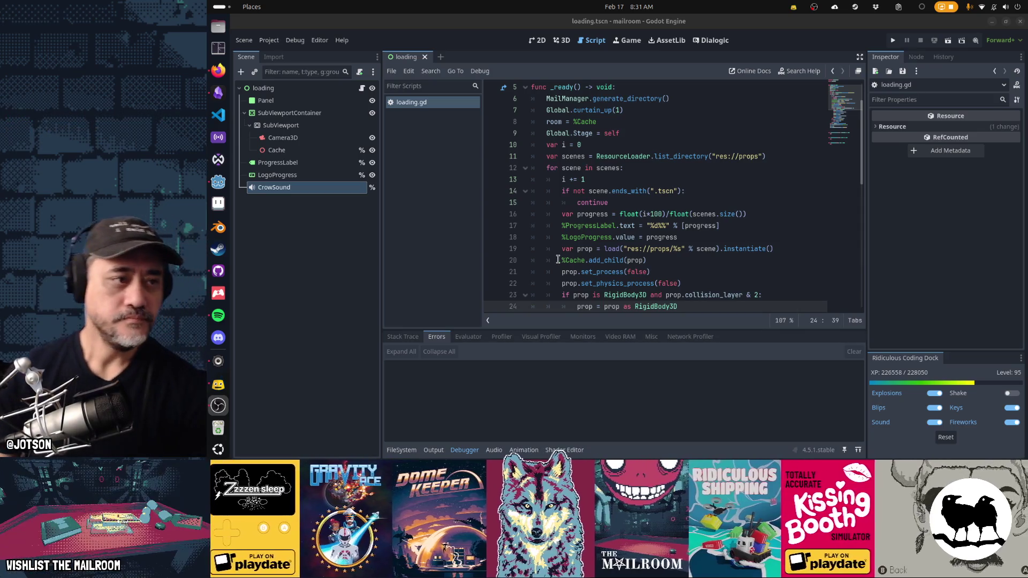
{"action": "left_click", "coordinate": [218, 48]}
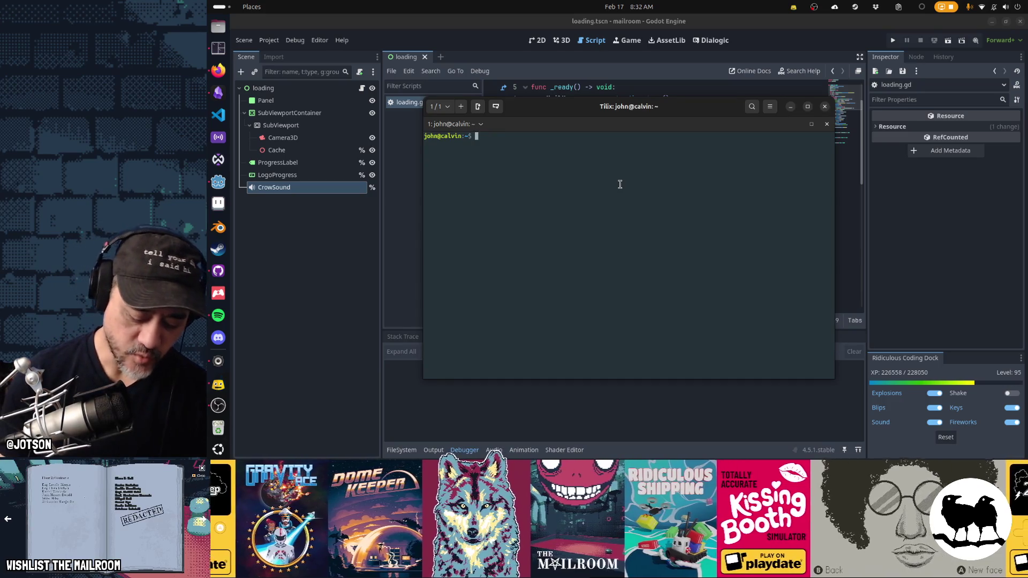
- From the mailroom folder, run support/clearshadercache so it reports 'Shader caches cleared'
{"action": "type", "text": "cd mailroom/"}
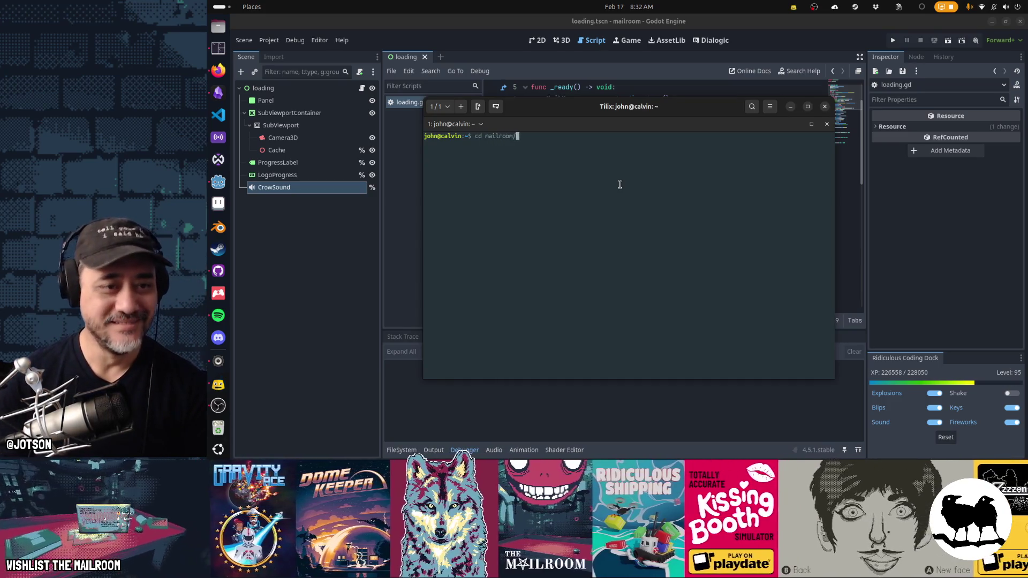
{"action": "key", "text": "Return"}
{"action": "type", "text": "suppo"}
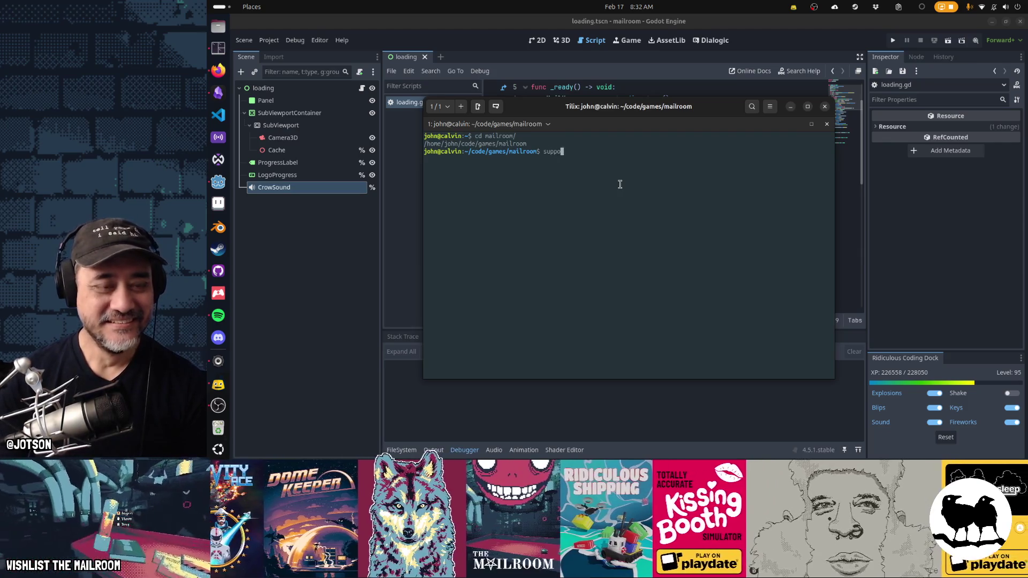
{"action": "key", "text": "Tab"}
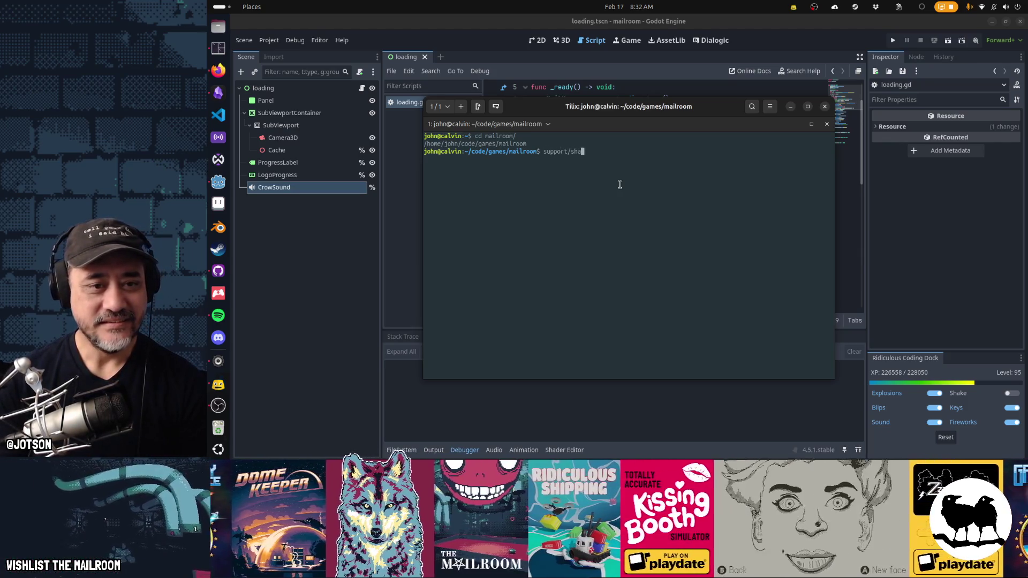
{"action": "key", "text": "Tab"}
{"action": "key", "text": "Tab"}
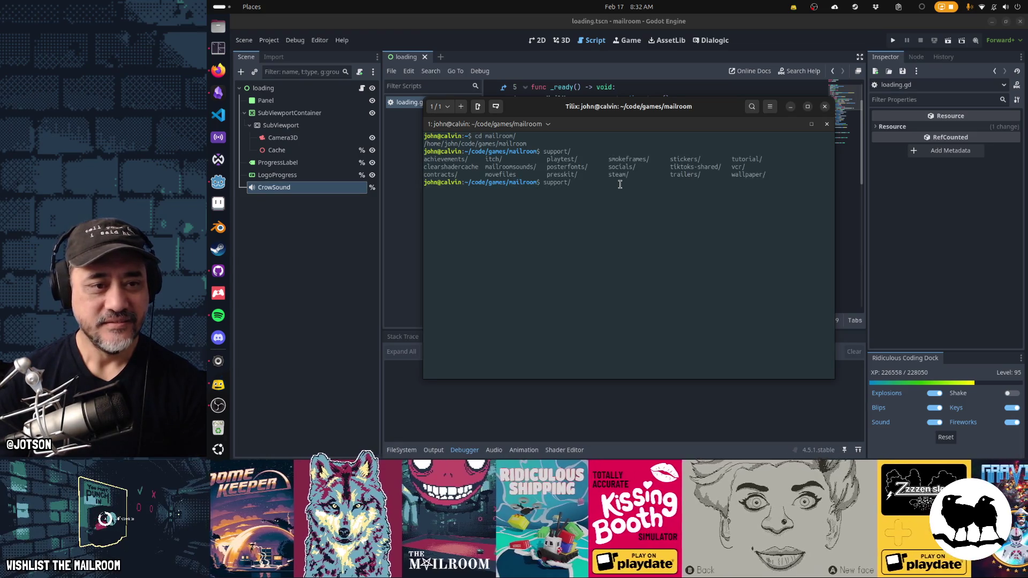
{"action": "type", "text": "clea"}
{"action": "key", "text": "Tab"}
{"action": "key", "text": "Return"}
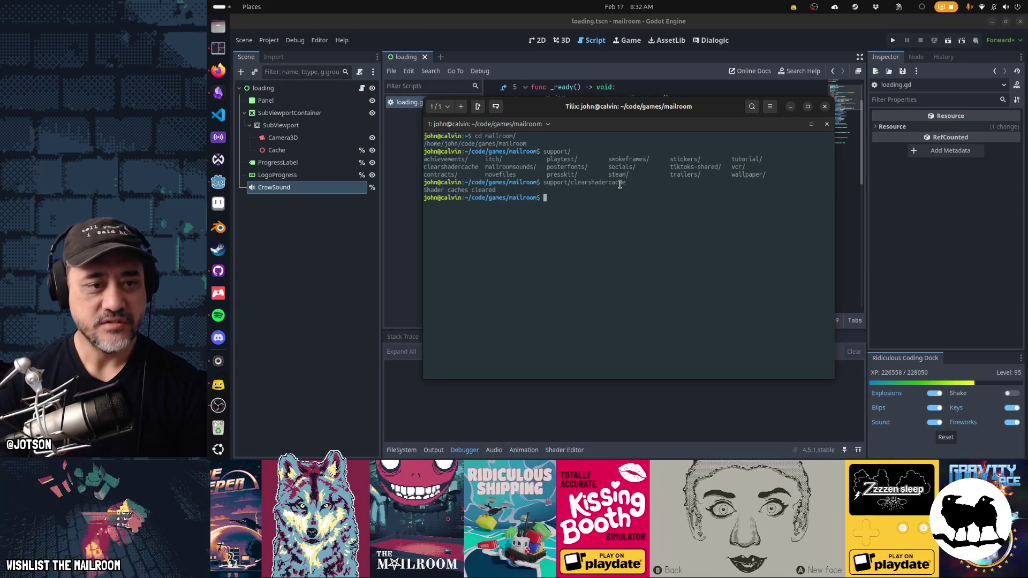
- Run The Mailroom from the Godot editor with cleared caches until the title menu appears
{"action": "left_click", "coordinate": [601, 77]}
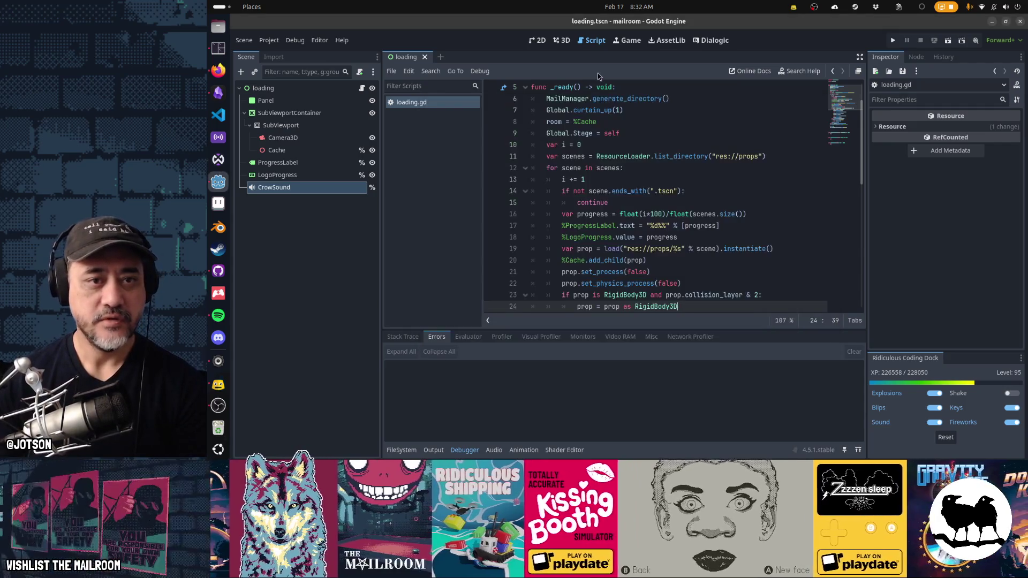
{"action": "key", "text": "F5"}
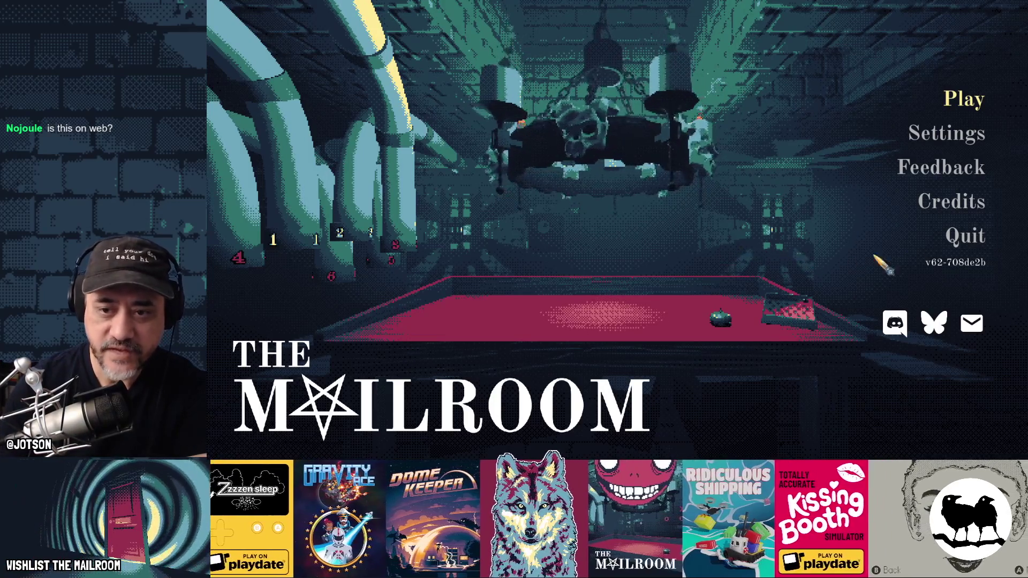
- Quit the game, relaunch it for a second load to the main menu, then stop it
{"action": "left_click", "coordinate": [967, 243]}
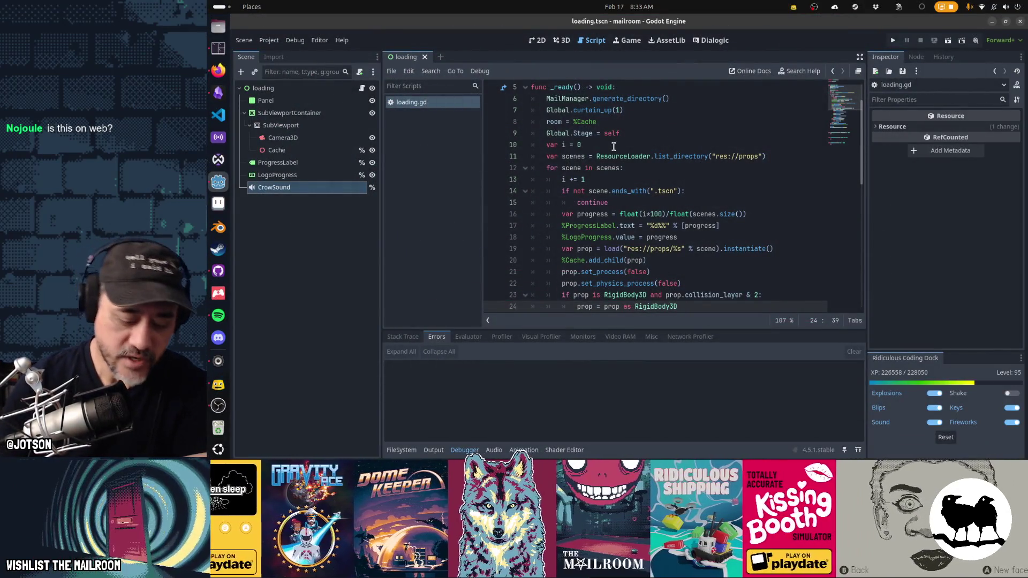
{"action": "key", "text": "F5"}
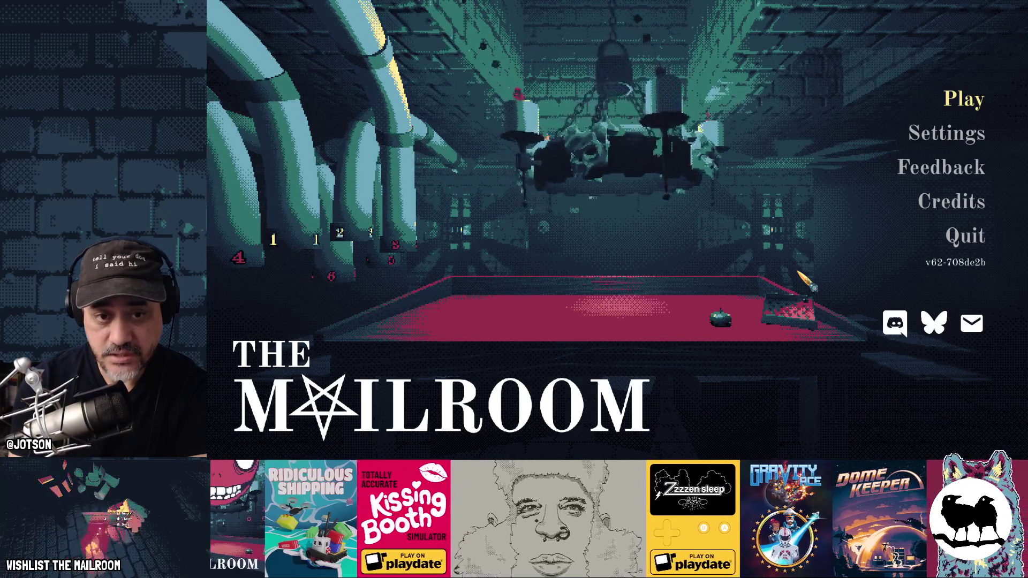
{"action": "key", "text": "F8"}
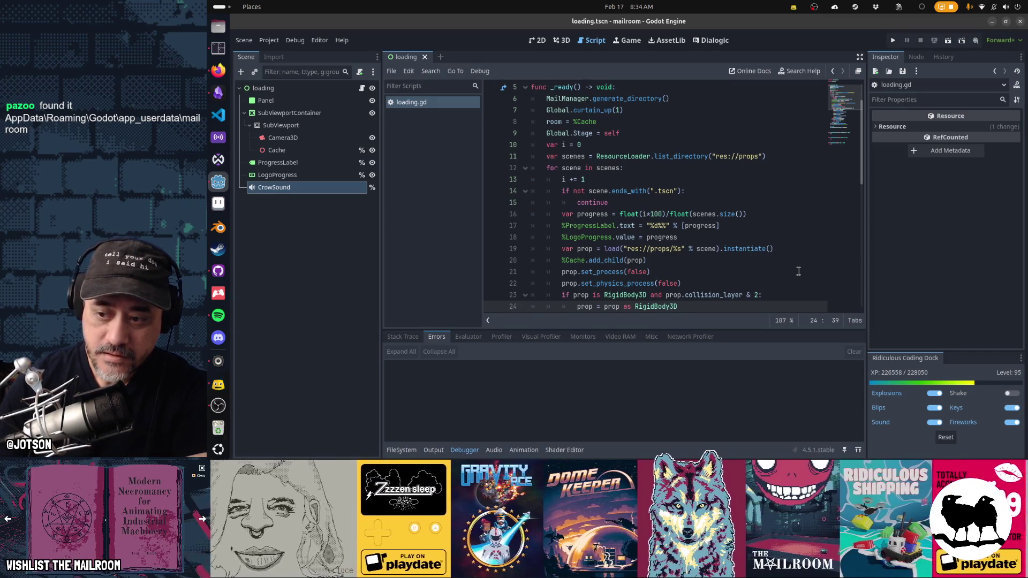
{"action": "left_click", "coordinate": [218, 48]}
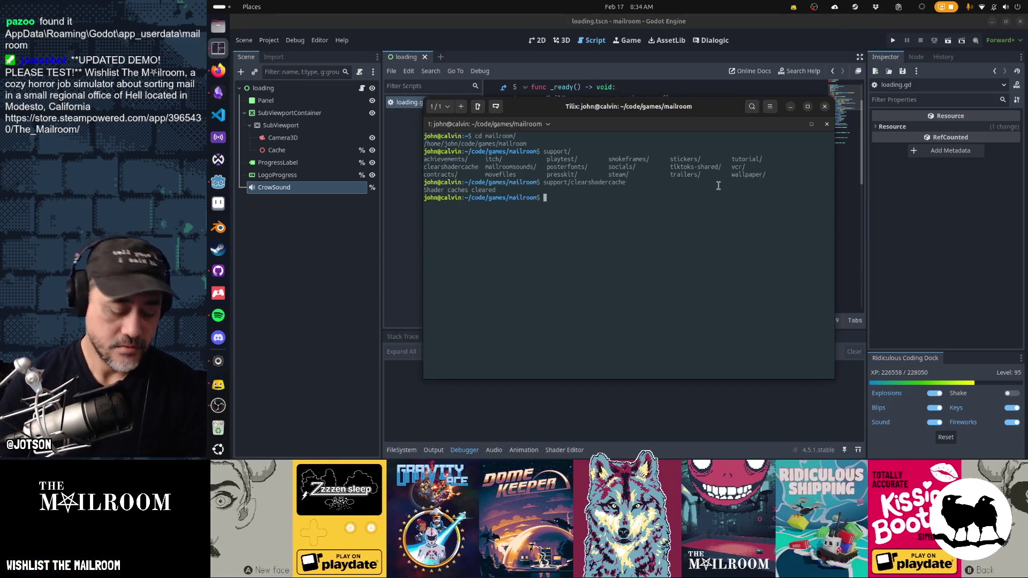
{"action": "type", "text": "cat support/shad"}
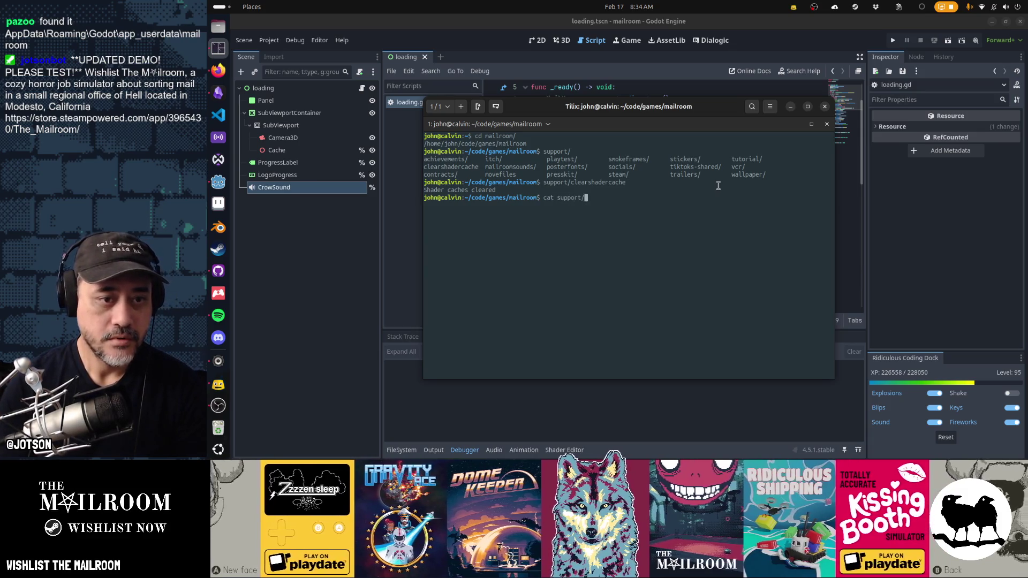
{"action": "type", "text": "erc"}
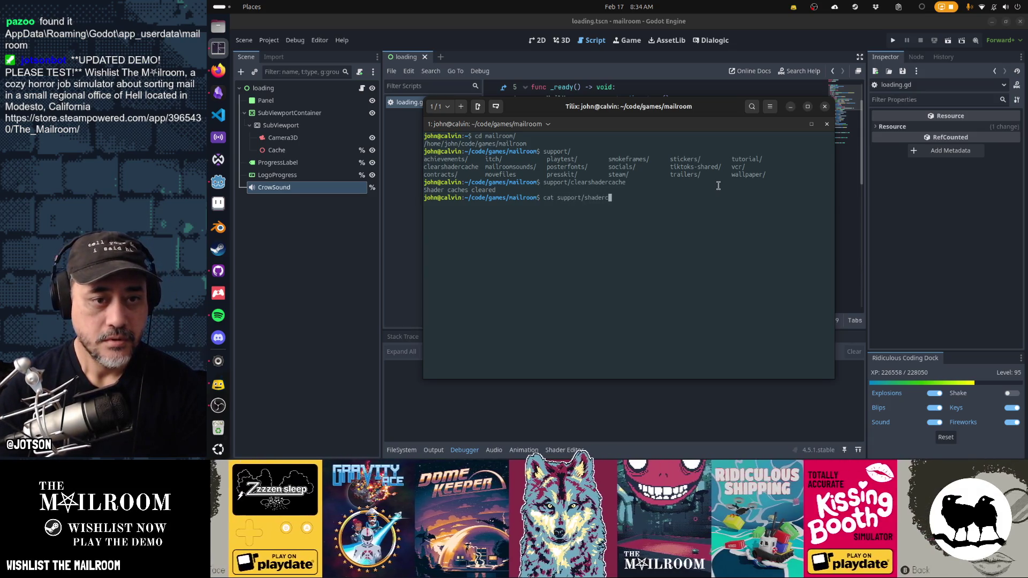
{"action": "key", "text": "BackSpace"}
{"action": "key", "text": "BackSpace"}
{"action": "key", "text": "BackSpace"}
{"action": "type", "text": "cl"}
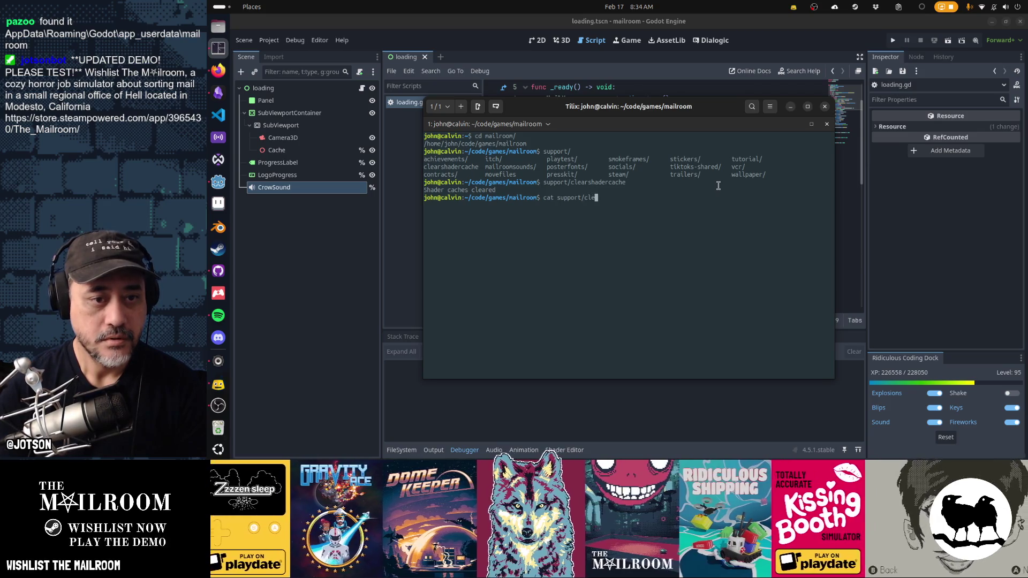
{"action": "key", "text": "Tab"}
{"action": "key", "text": "Return"}
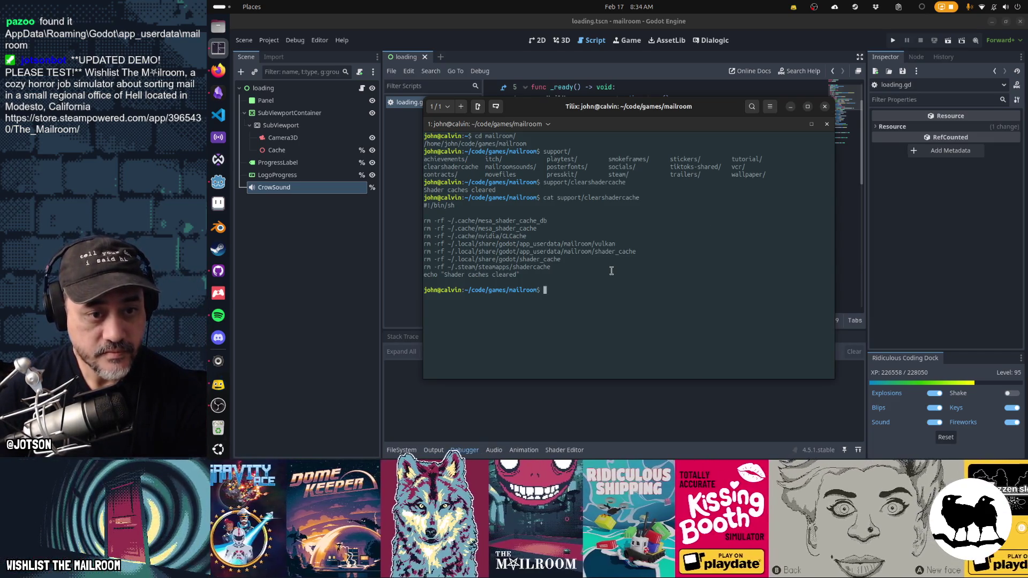
{"action": "mouse_move", "coordinate": [618, 246]}
{"action": "left_mouse_down"}
{"action": "mouse_move", "coordinate": [461, 237]}
{"action": "mouse_move", "coordinate": [488, 244]}
{"action": "left_mouse_up"}
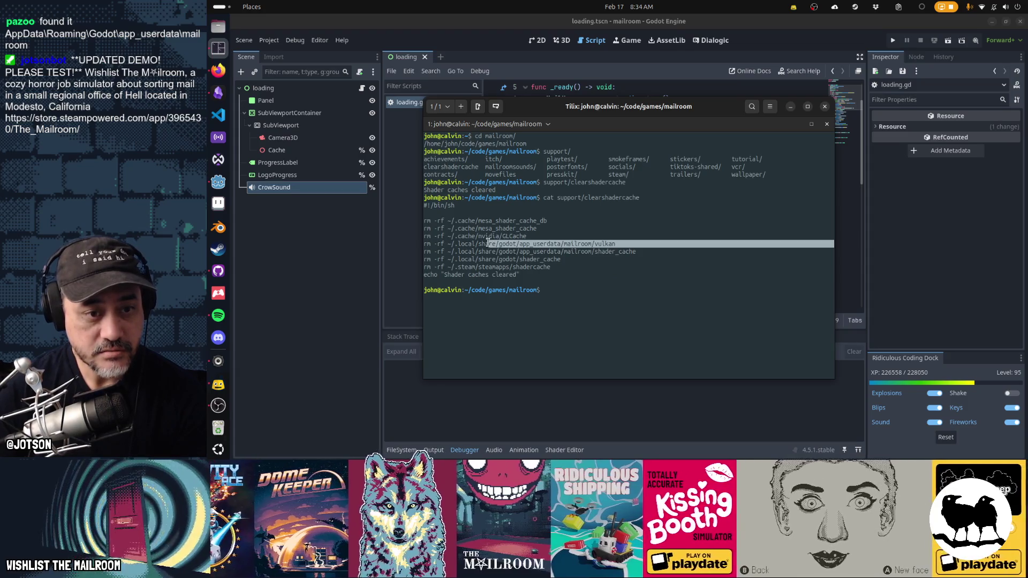
{"action": "left_click_drag", "start_coordinate": [640, 252], "coordinate": [458, 261]}
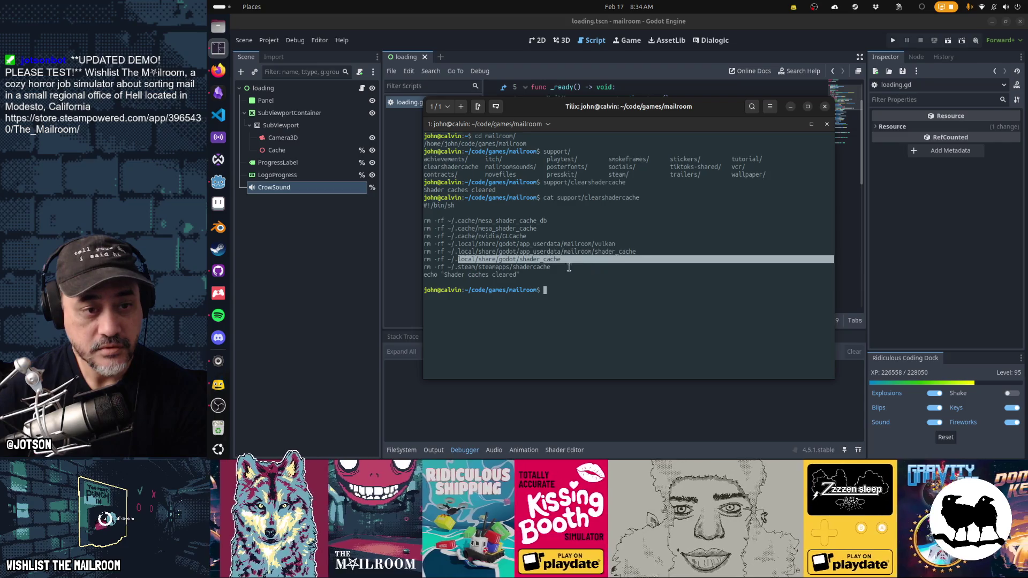
{"action": "left_click_drag", "start_coordinate": [478, 266], "coordinate": [550, 267]}
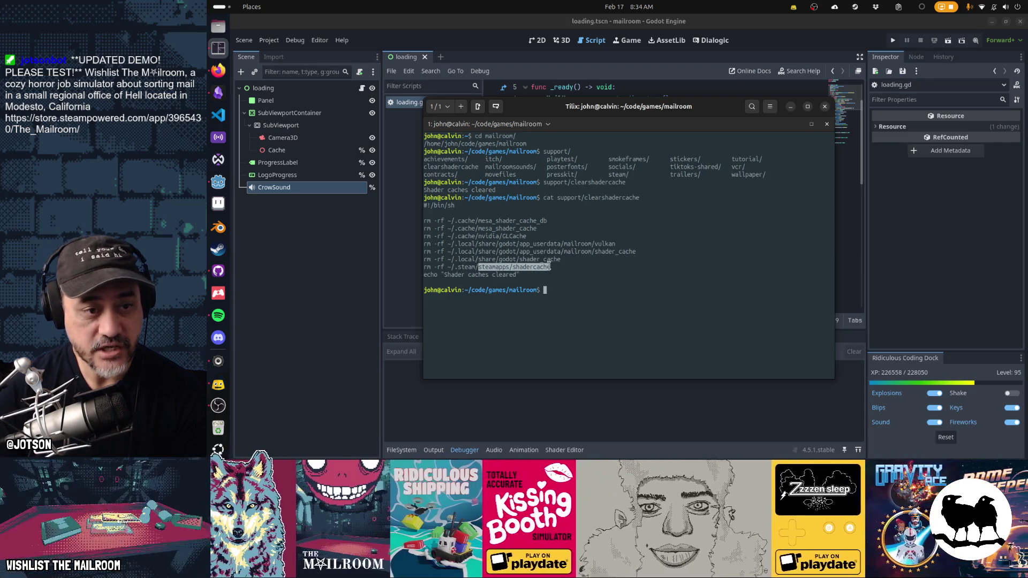
{"action": "left_click_drag", "start_coordinate": [481, 229], "coordinate": [544, 229]}
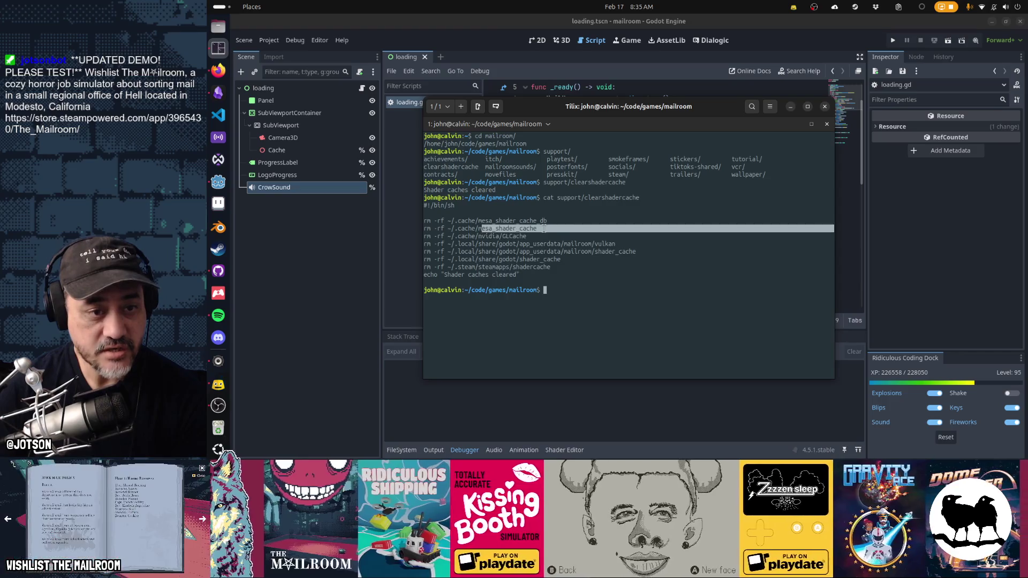
{"action": "left_click", "coordinate": [482, 238]}
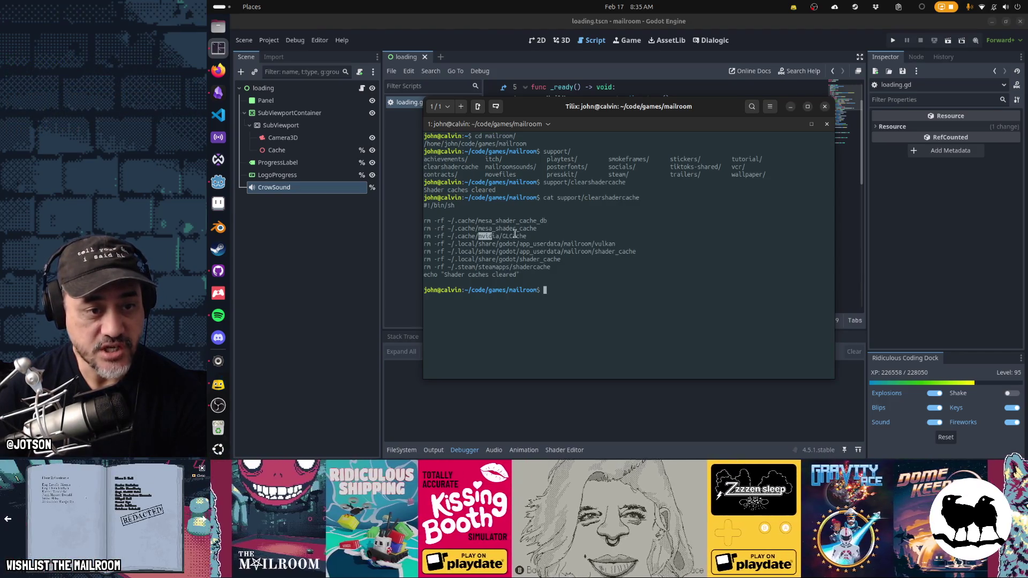
{"action": "double_click", "coordinate": [514, 237]}
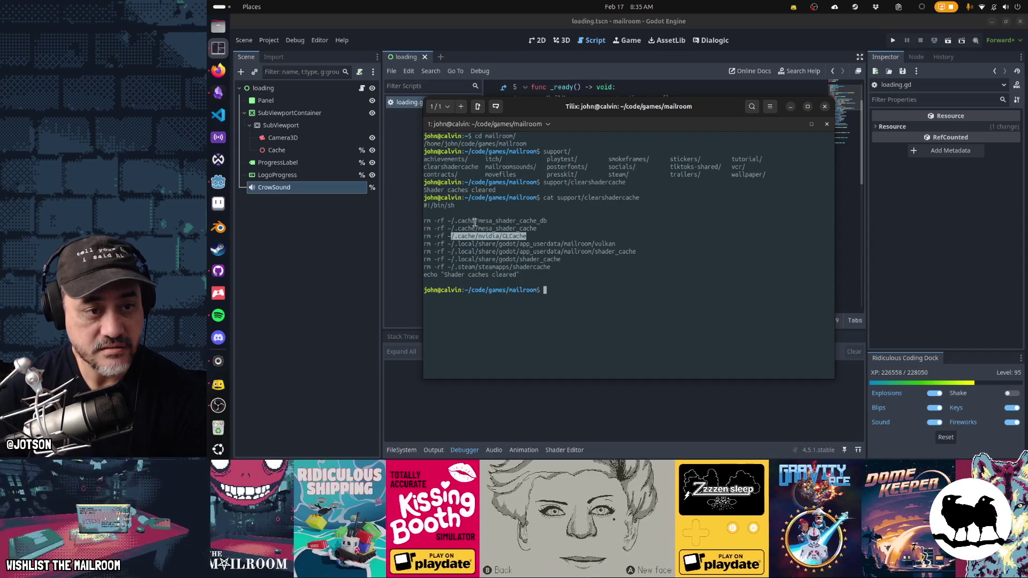
{"action": "mouse_move", "coordinate": [449, 220]}
{"action": "left_mouse_down"}
{"action": "mouse_move", "coordinate": [535, 266]}
{"action": "mouse_move", "coordinate": [593, 273]}
{"action": "left_mouse_up"}
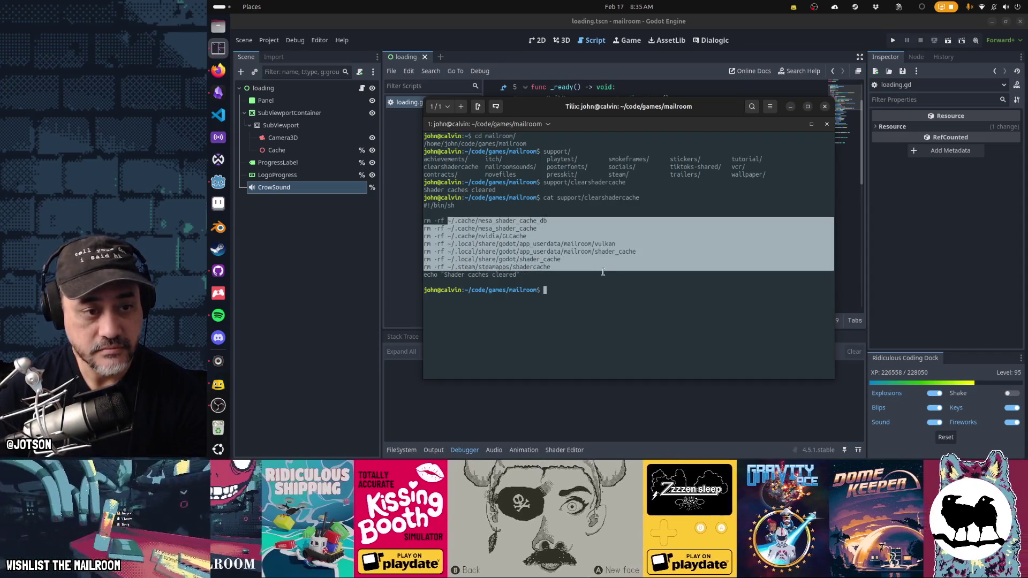
{"action": "left_click", "coordinate": [608, 276]}
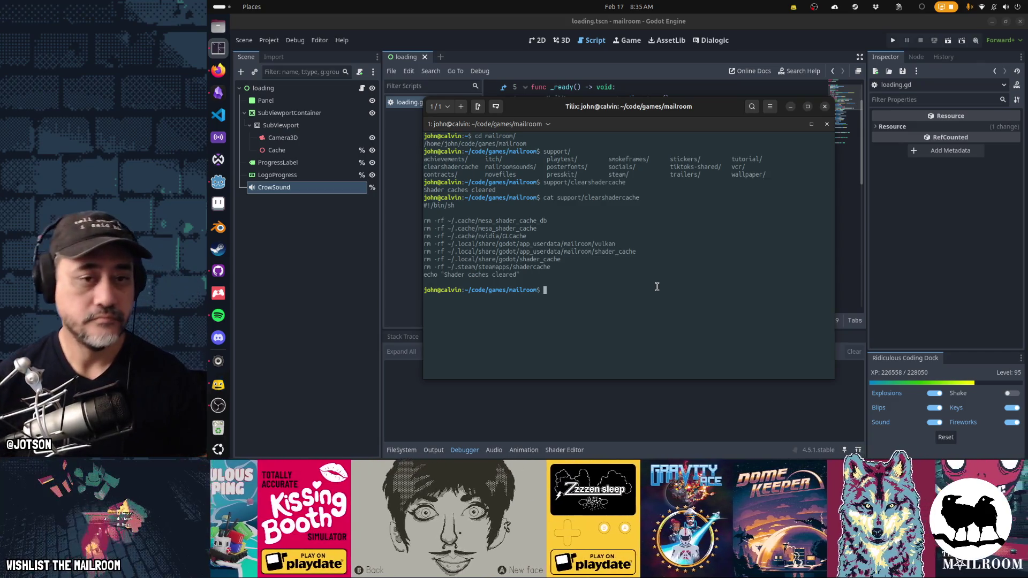
- Bring Godot to the front, scroll through loading.gd and collapse the Debugger panel
{"action": "left_click", "coordinate": [655, 82]}
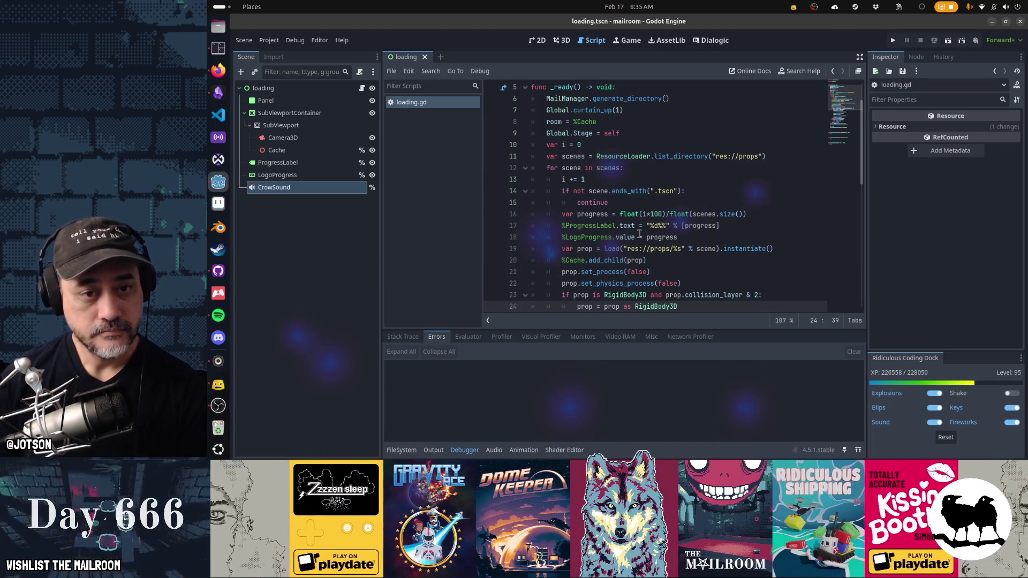
{"action": "scroll", "coordinate": [679, 205], "scroll_direction": "down", "scroll_amount": 4}
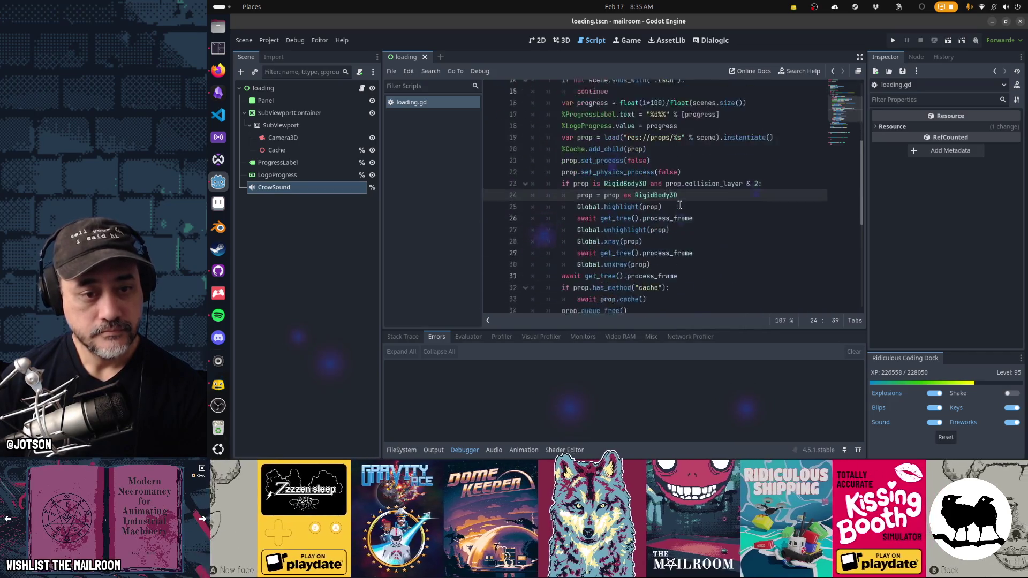
{"action": "left_click", "coordinate": [461, 453]}
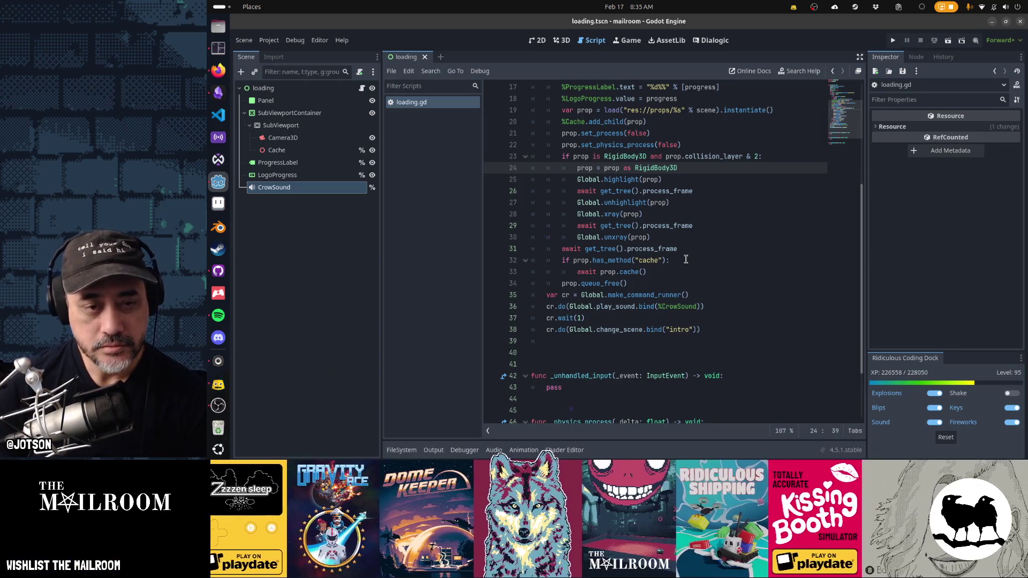
{"action": "scroll", "coordinate": [680, 332], "scroll_direction": "up", "scroll_amount": 4}
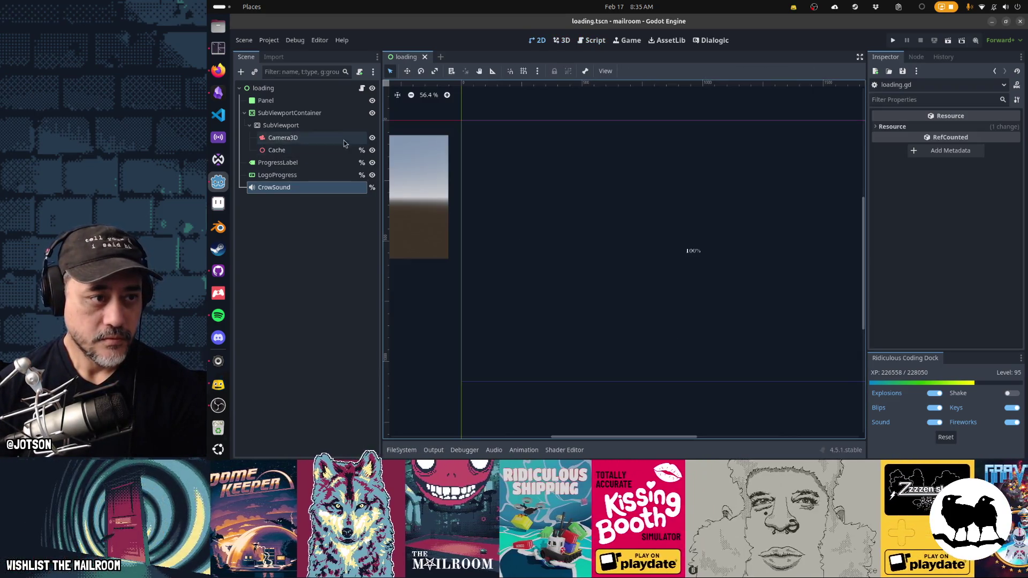
- Inspect the Camera3D, SubViewport and Cache nodes, panning the subviewport preview into view
{"action": "left_click", "coordinate": [337, 137]}
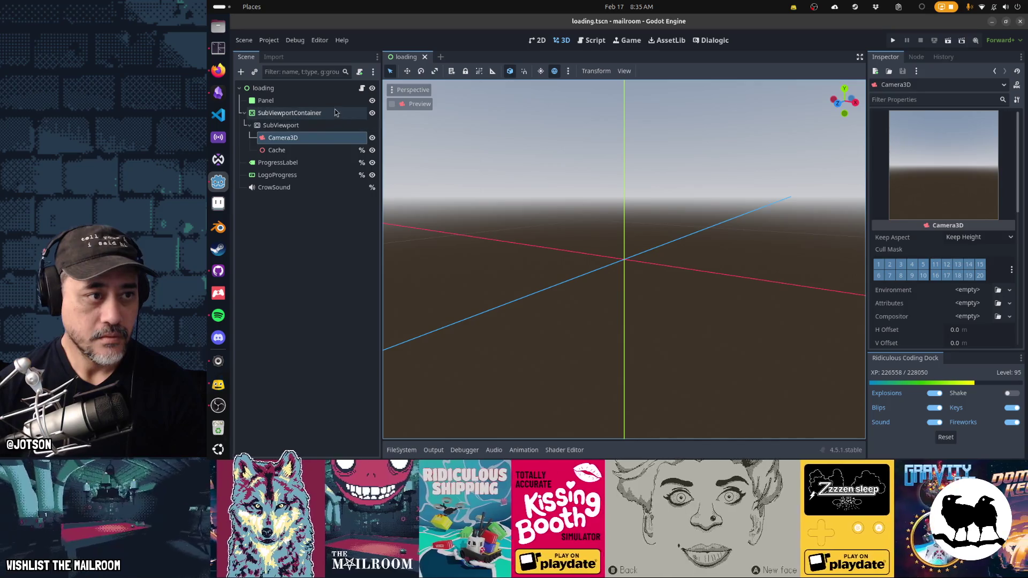
{"action": "left_click", "coordinate": [321, 125]}
{"action": "left_click", "coordinate": [321, 126]}
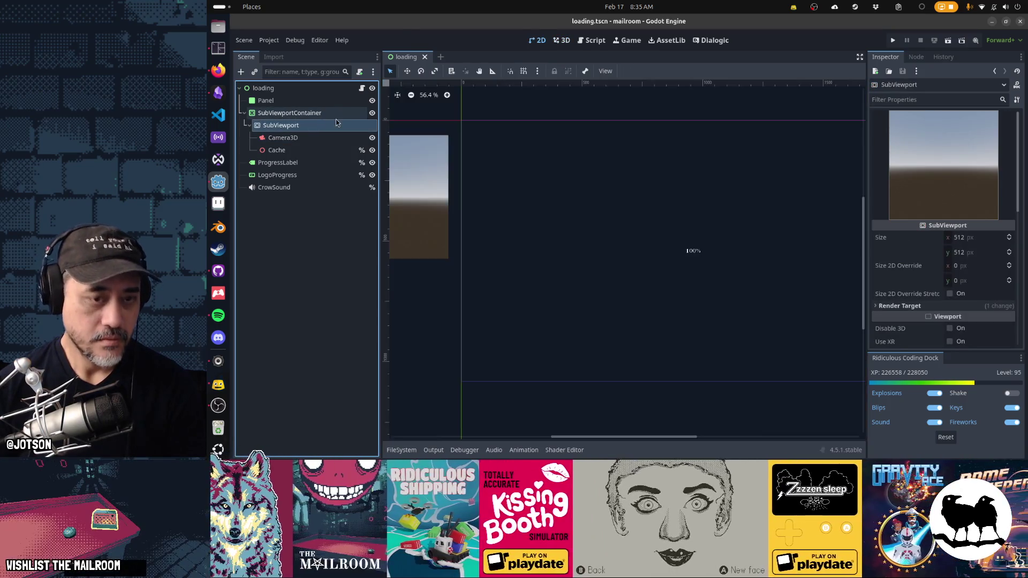
{"action": "left_click_drag", "start_coordinate": [563, 227], "coordinate": [800, 258]}
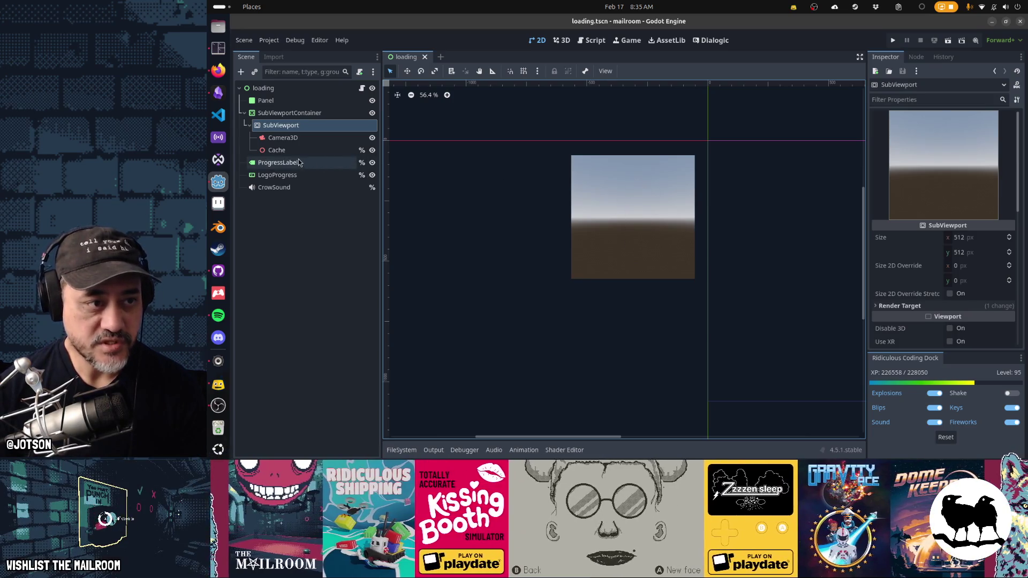
{"action": "left_click", "coordinate": [298, 151]}
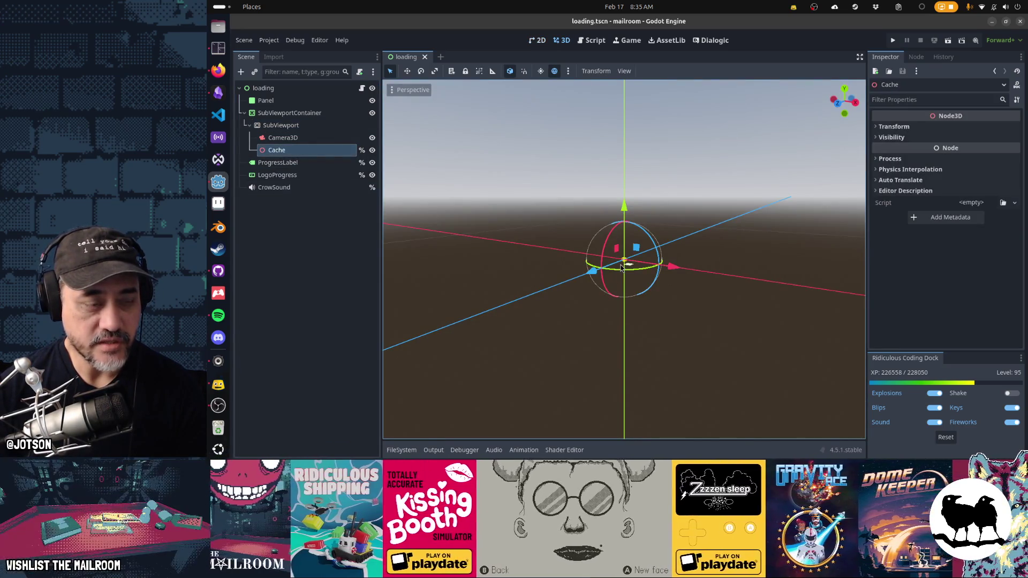
- Recheck Camera3D, SubViewport and SubViewportContainer, zoom the preview, and select Cache
{"action": "left_click", "coordinate": [283, 138]}
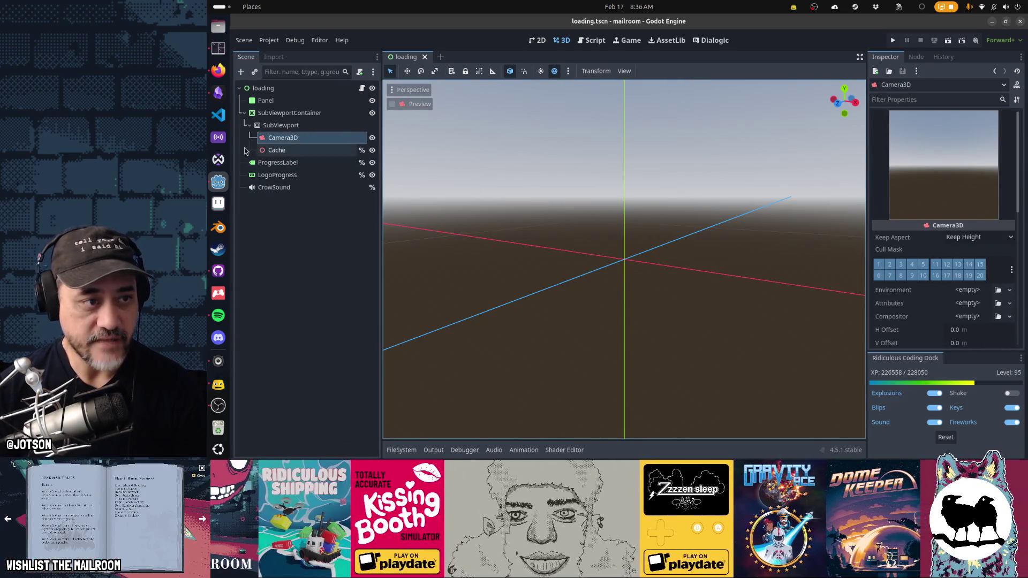
{"action": "left_click", "coordinate": [284, 125]}
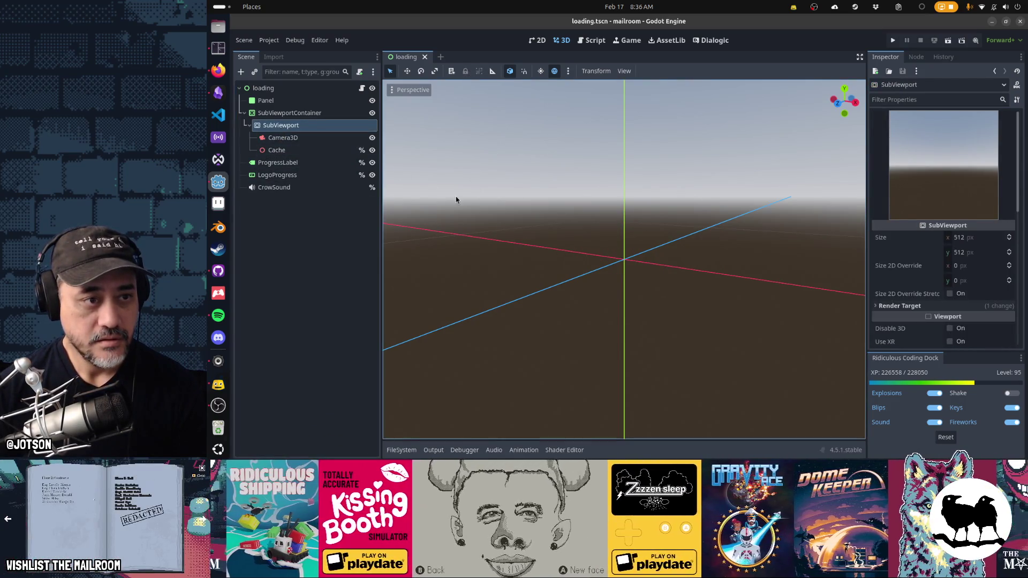
{"action": "left_click", "coordinate": [310, 113]}
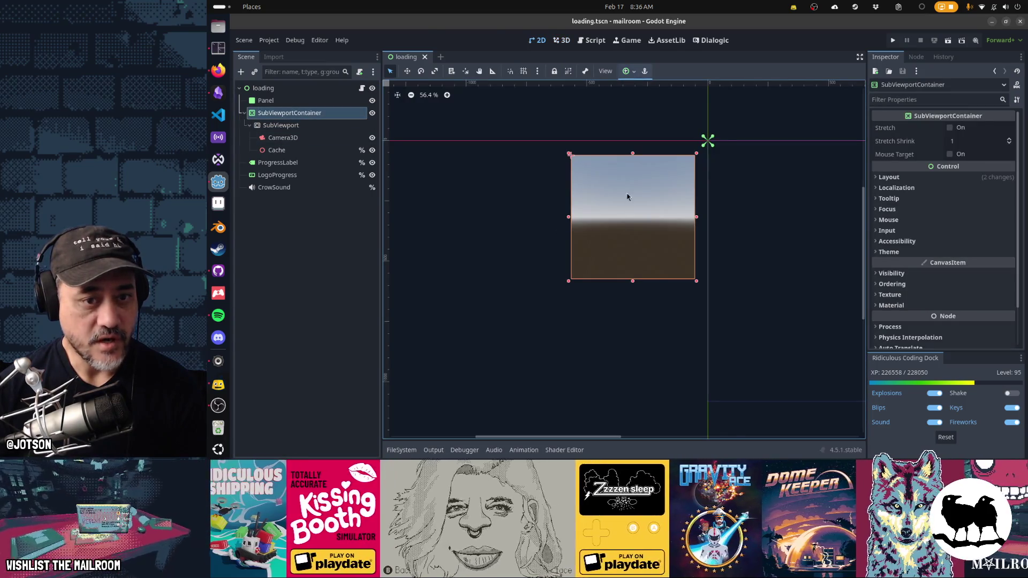
{"action": "left_click_drag", "start_coordinate": [637, 224], "coordinate": [542, 249]}
{"action": "scroll", "coordinate": [541, 249], "scroll_direction": "up", "scroll_amount": 2}
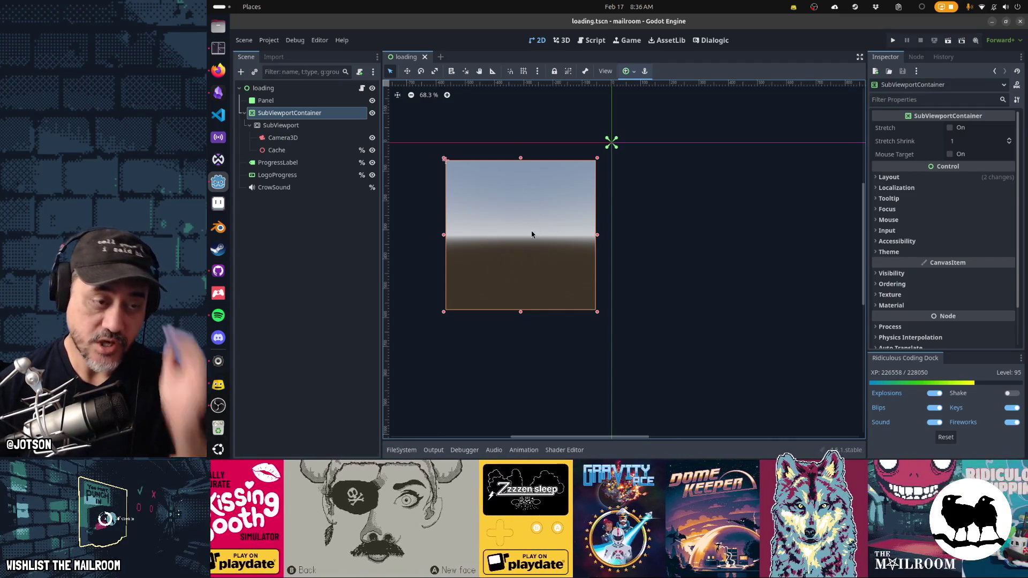
{"action": "left_click", "coordinate": [316, 150]}
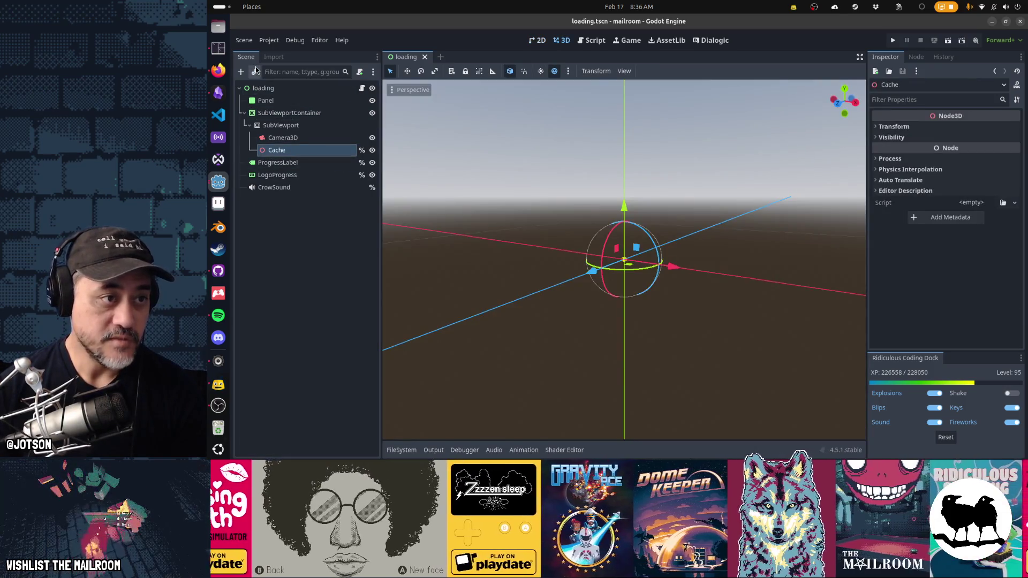
- Instance the compressor scene under Cache, view it in 2D, then delete it again
{"action": "left_click", "coordinate": [255, 71]}
{"action": "type", "text": "compressor"}
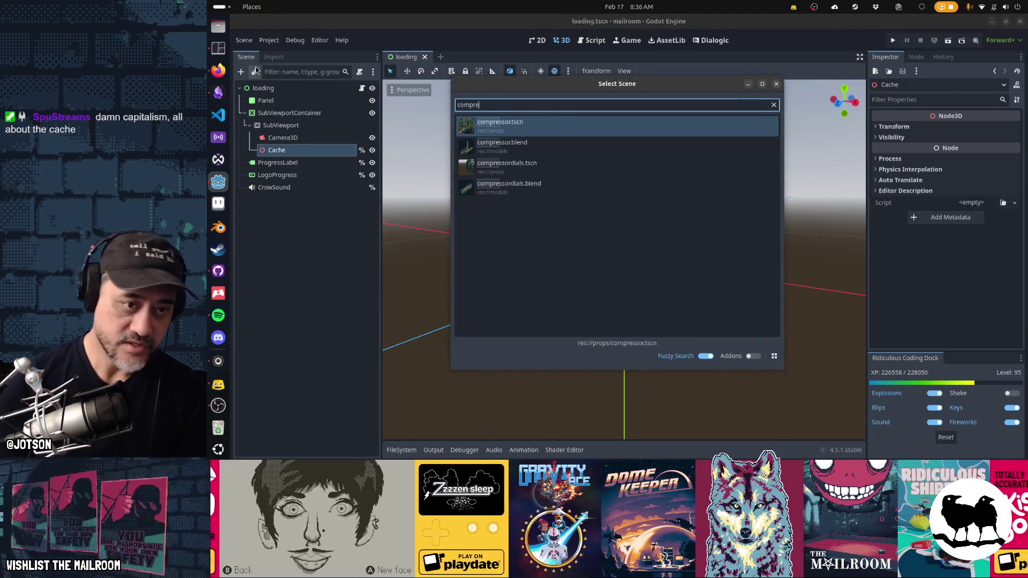
{"action": "key", "text": "Return"}
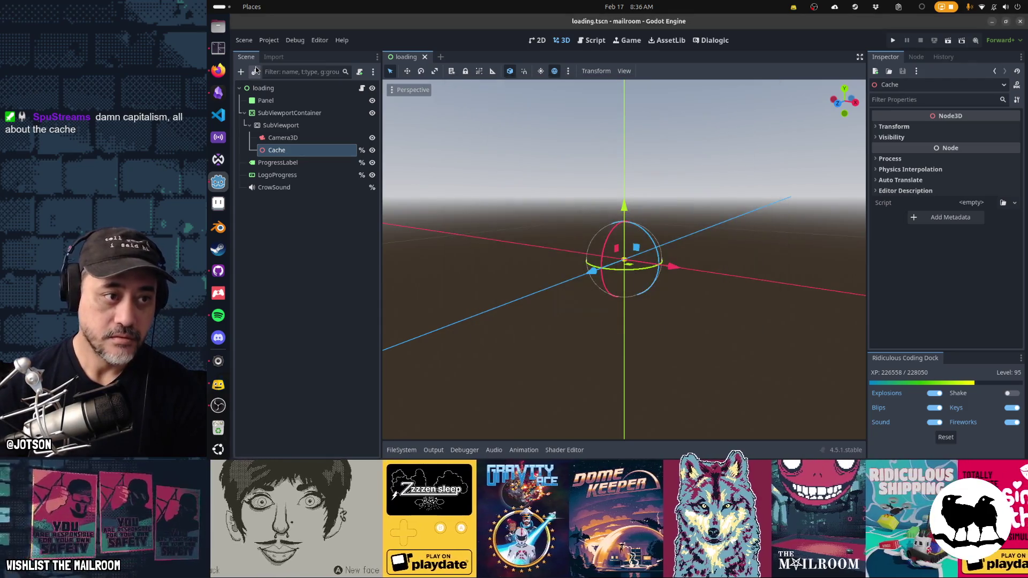
{"action": "key", "text": "ctrl+F1"}
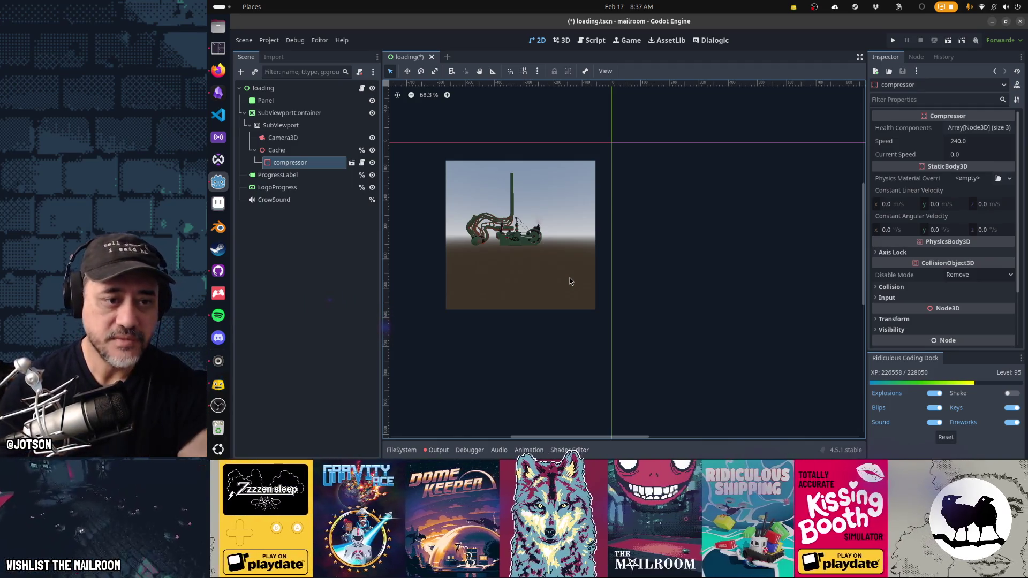
{"action": "key", "text": "Delete"}
{"action": "key", "text": "Return"}
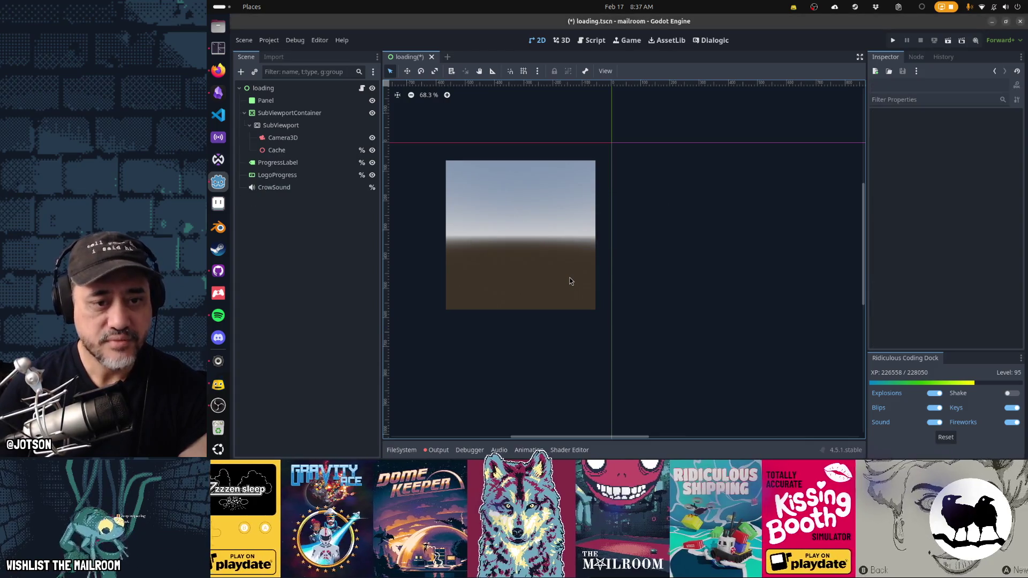
- Open loading.gd and make the FileSystem panel taller
{"action": "left_click", "coordinate": [361, 88]}
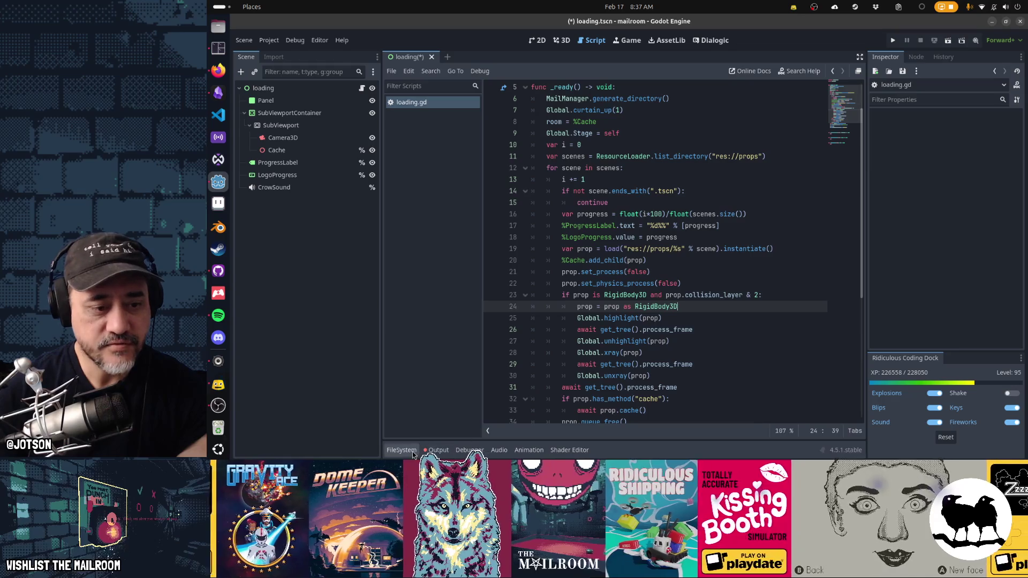
{"action": "left_click", "coordinate": [412, 451]}
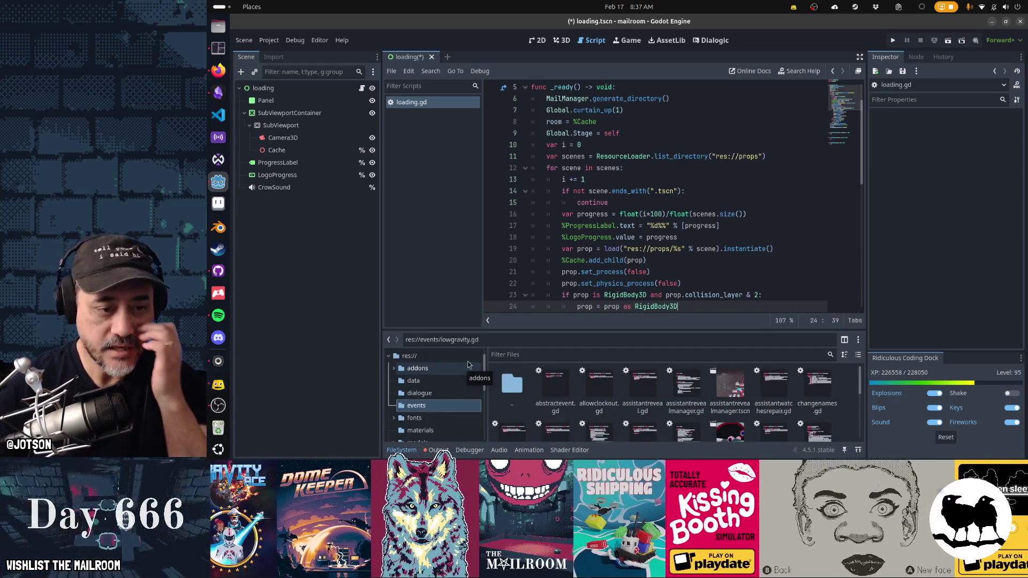
{"action": "left_click_drag", "start_coordinate": [476, 328], "coordinate": [480, 222]}
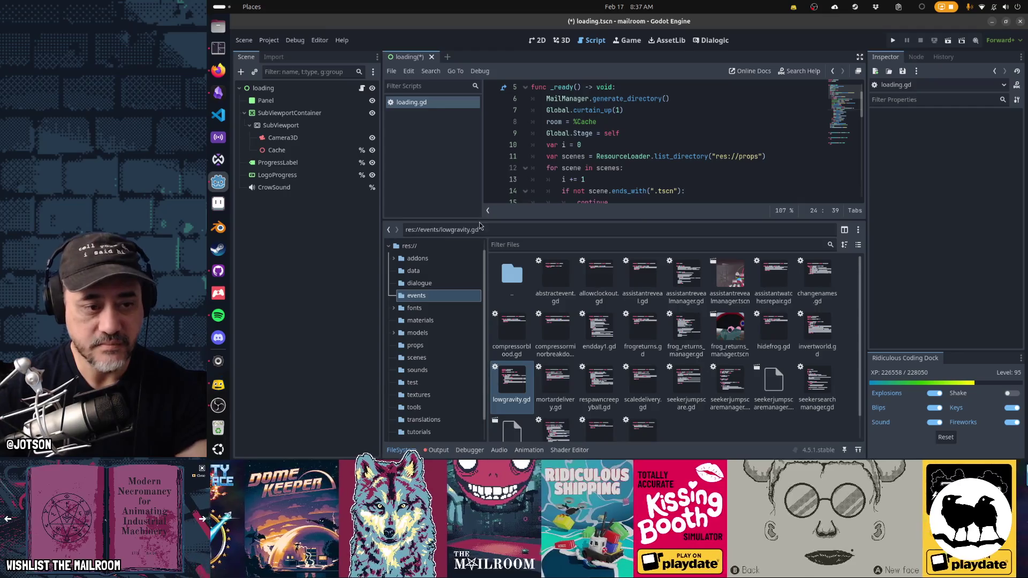
- Browse the props folder, select steamwhistle.tscn, and highlight line 11's list_directory("res://props") call
{"action": "left_click", "coordinate": [415, 345]}
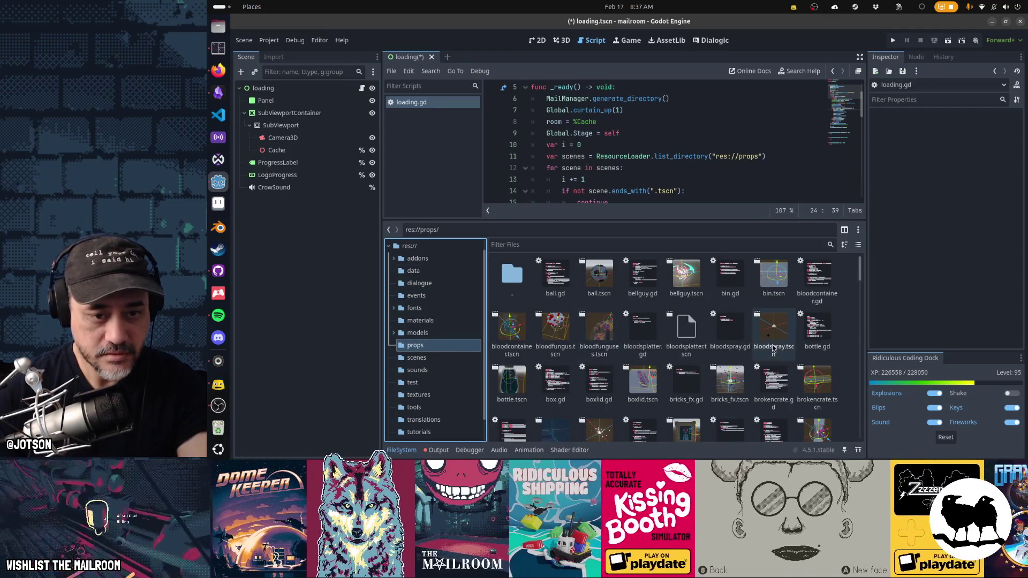
{"action": "scroll", "coordinate": [761, 370], "scroll_direction": "down", "scroll_amount": 5}
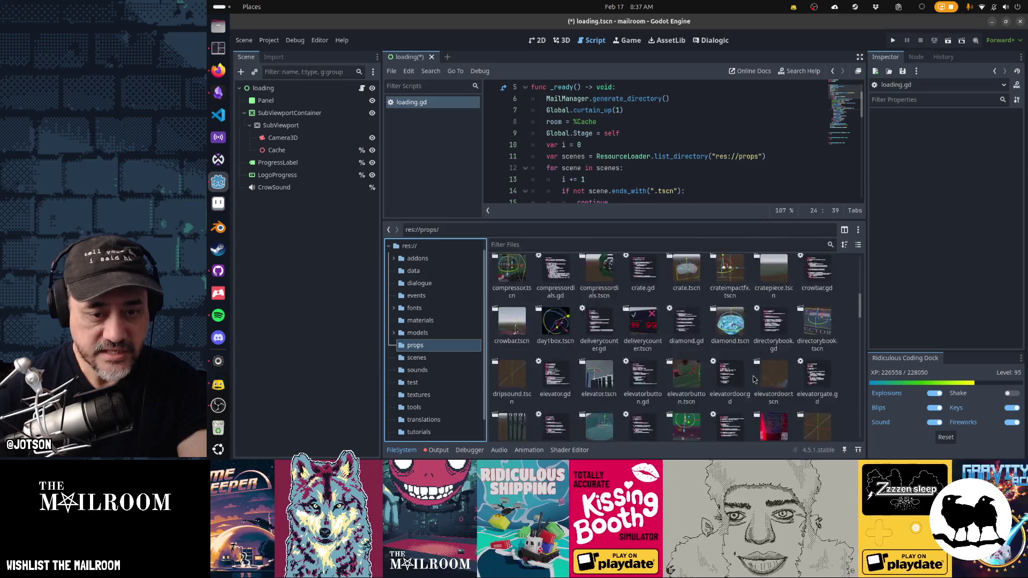
{"action": "scroll", "coordinate": [753, 379], "scroll_direction": "down", "scroll_amount": 15}
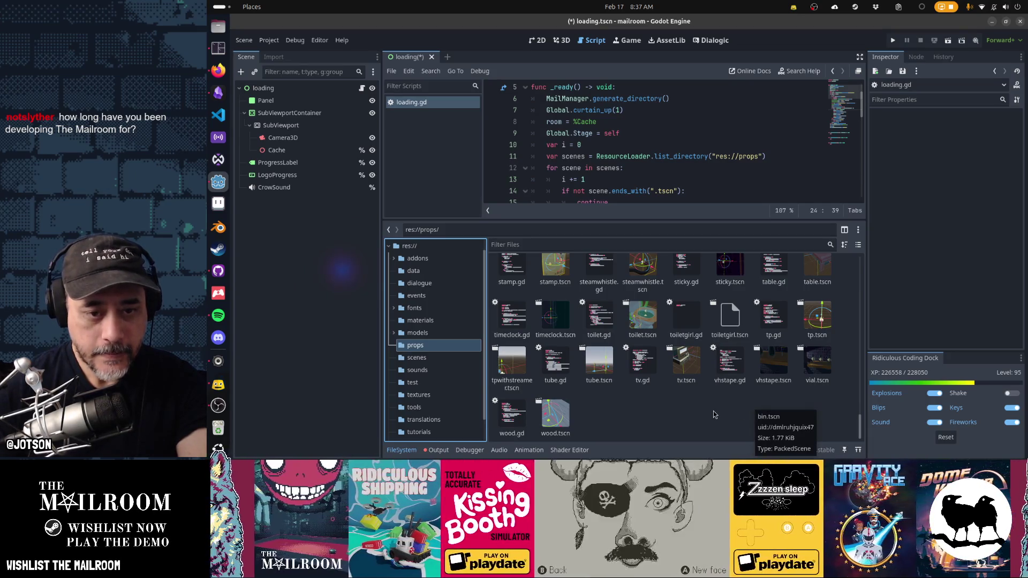
{"action": "left_click", "coordinate": [644, 282]}
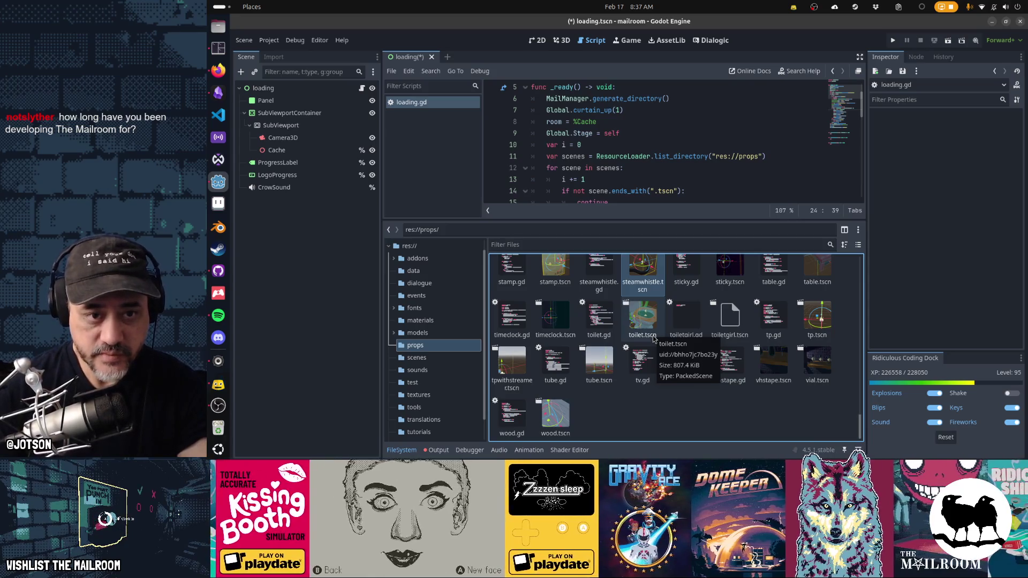
{"action": "mouse_move", "coordinate": [600, 155]}
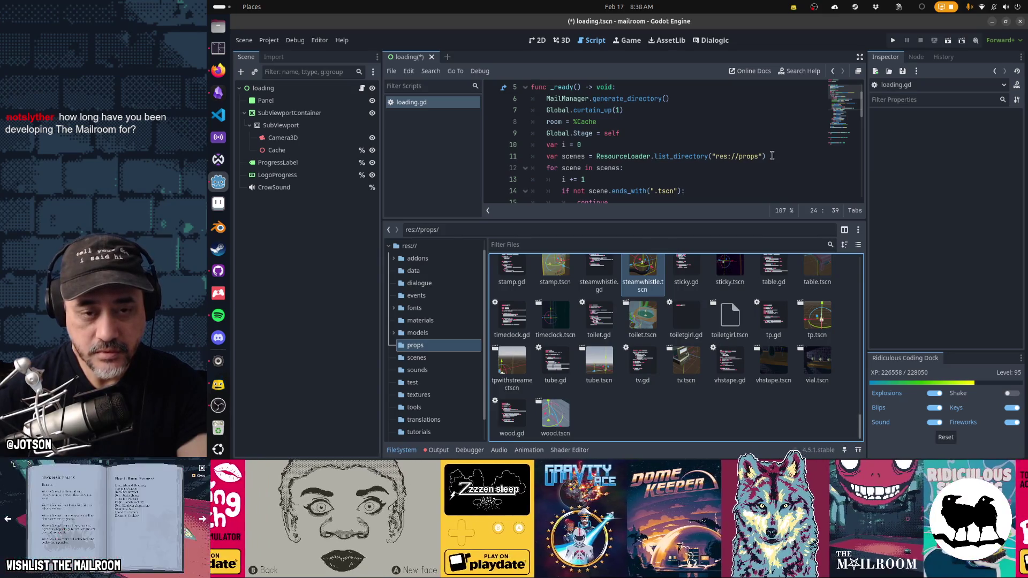
{"action": "left_click_drag", "start_coordinate": [597, 155], "coordinate": [775, 158]}
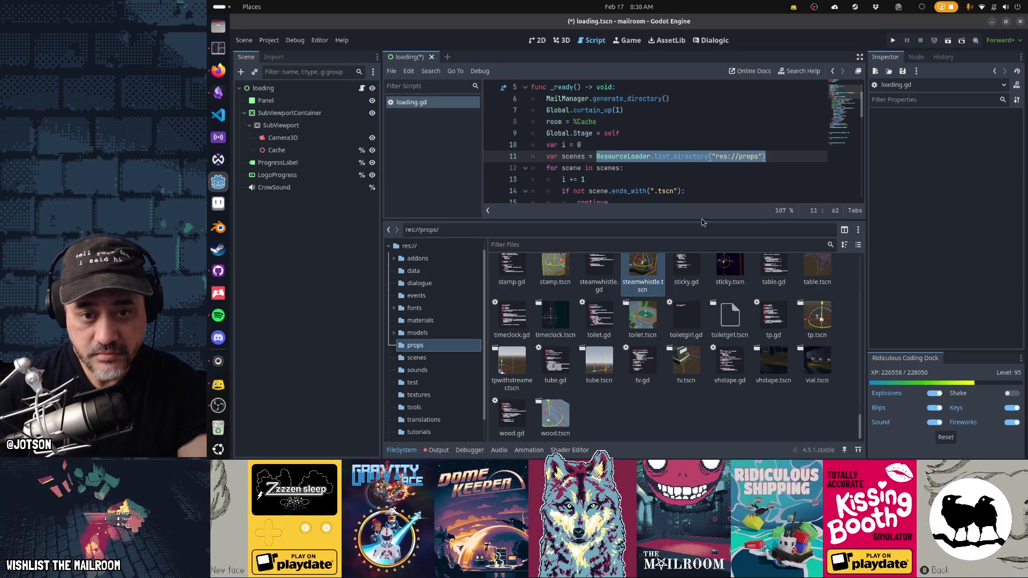
- Enlarge the script editor and review lines 11–34 of loading.gd's props precaching loop
{"action": "mouse_move", "coordinate": [703, 222]}
{"action": "left_mouse_down"}
{"action": "mouse_move", "coordinate": [705, 426]}
{"action": "mouse_move", "coordinate": [701, 295]}
{"action": "left_mouse_up"}
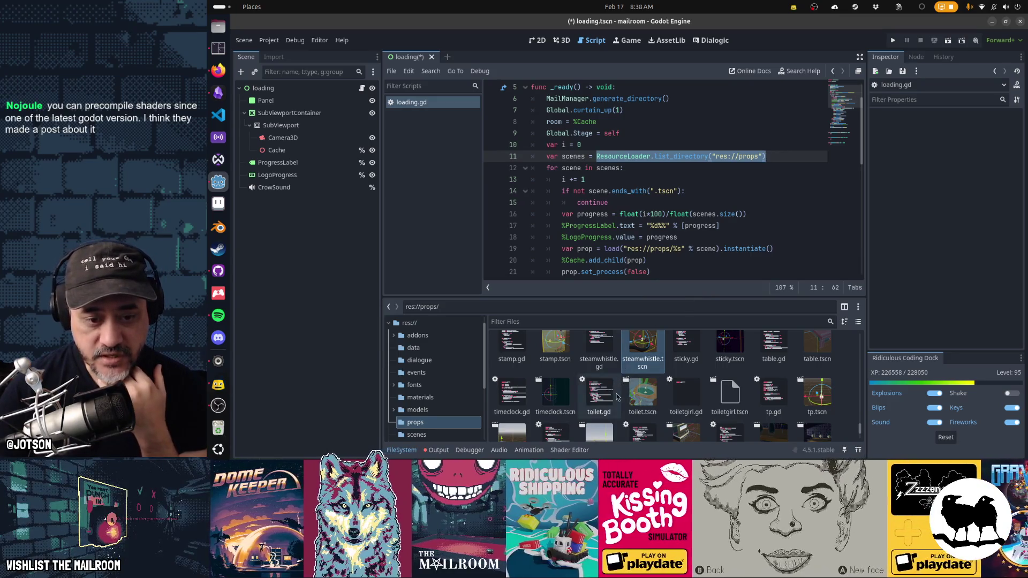
{"action": "mouse_move", "coordinate": [628, 402]}
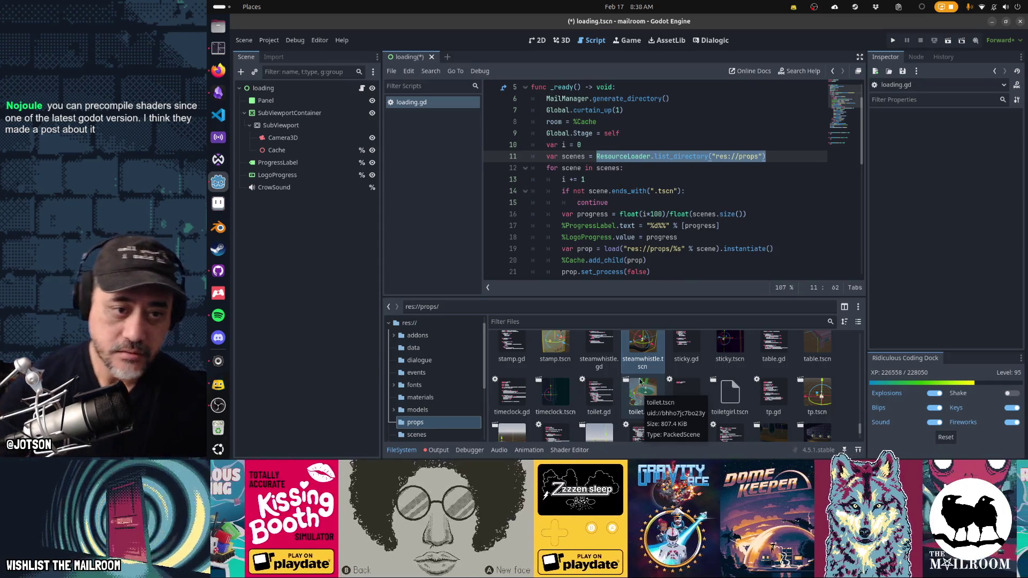
{"action": "left_click", "coordinate": [619, 231]}
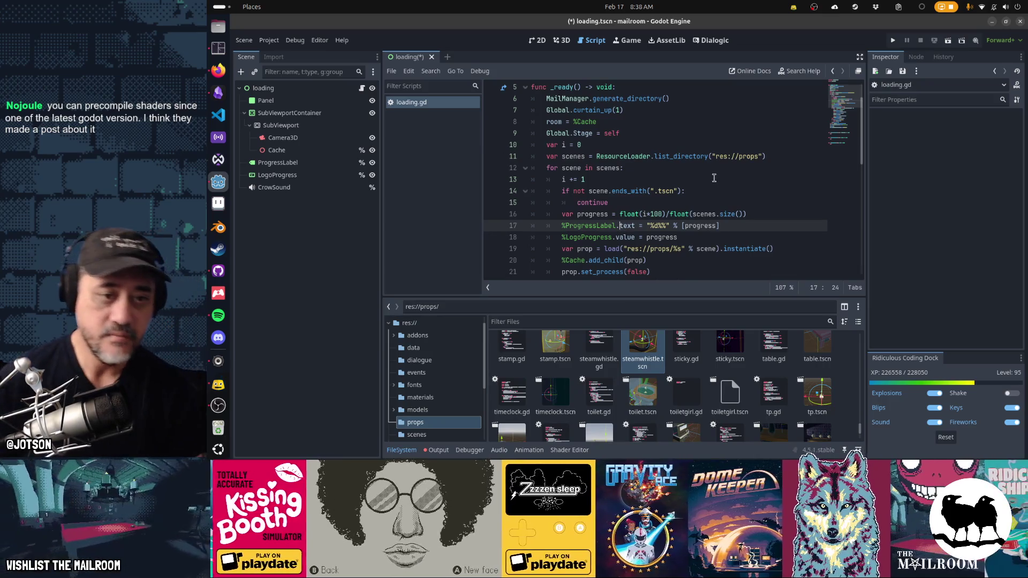
{"action": "left_click", "coordinate": [707, 169]}
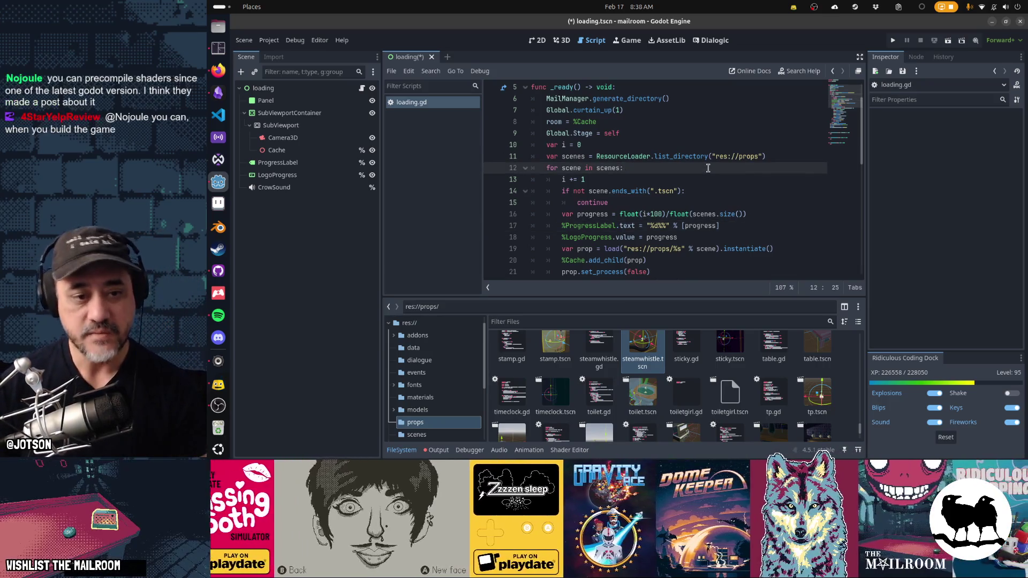
{"action": "scroll", "coordinate": [708, 169], "scroll_direction": "down", "scroll_amount": 3}
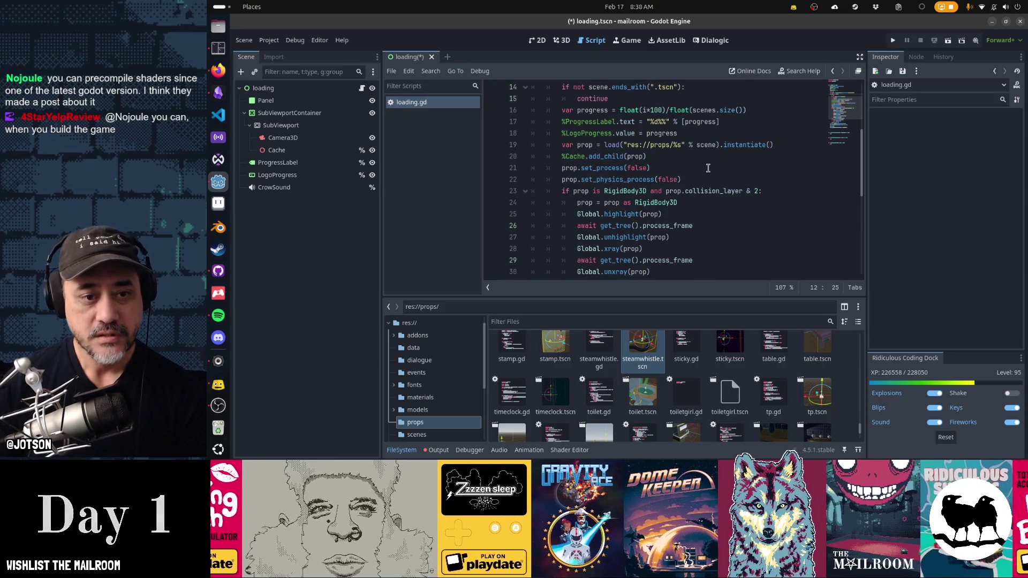
{"action": "scroll", "coordinate": [708, 168], "scroll_direction": "down", "scroll_amount": 4}
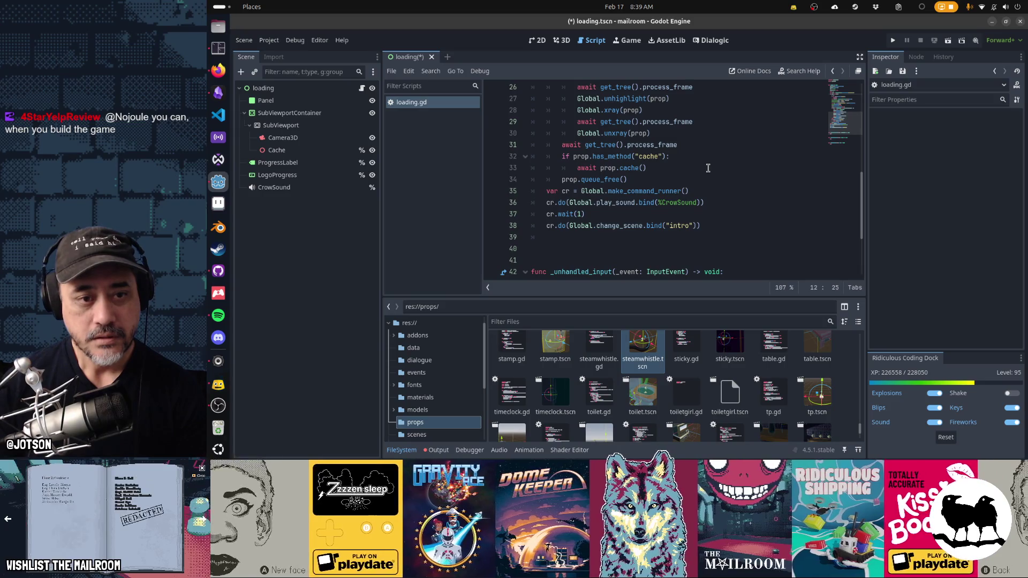
{"action": "left_click", "coordinate": [647, 176]}
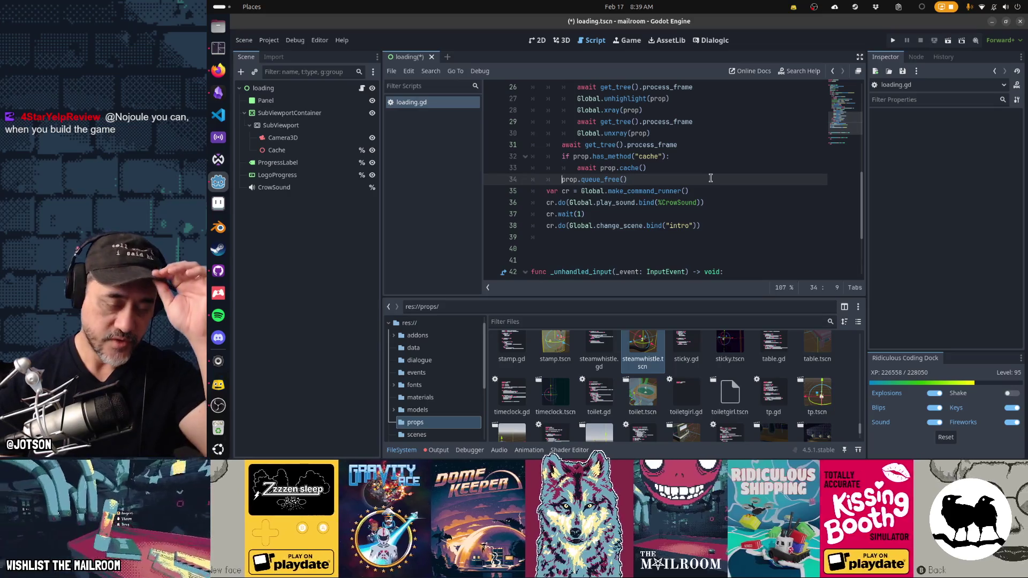
{"action": "key", "text": "Up"}
{"action": "key", "text": "Up"}
{"action": "key", "text": "Up"}
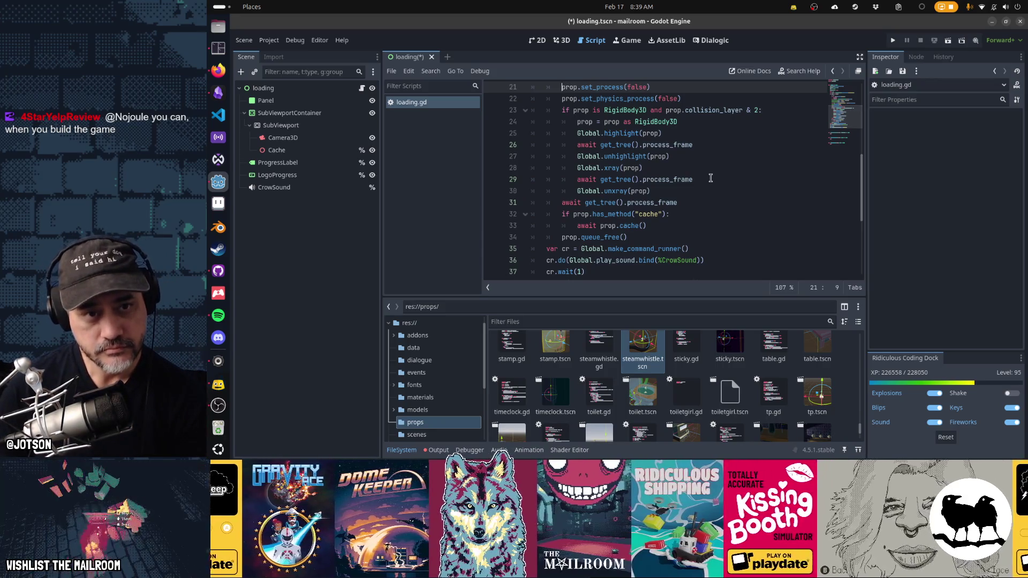
{"action": "key", "text": "Up"}
{"action": "key", "text": "Up"}
{"action": "key", "text": "Up"}
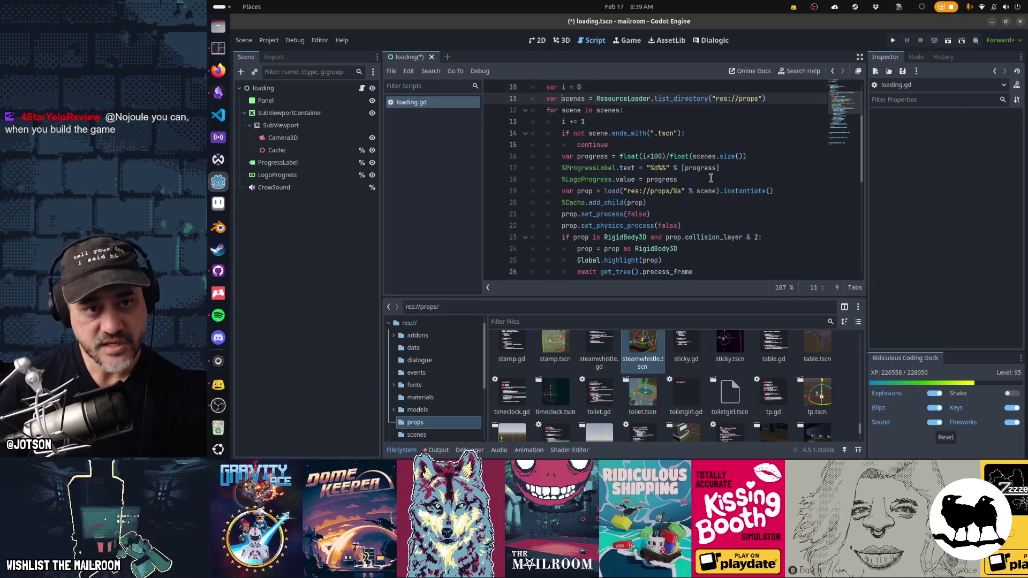
- Add 'var start = Time.get_ticks_usec()' as the first line inside the props loop
{"action": "key", "text": "Down"}
{"action": "key", "text": "End"}
{"action": "key", "text": "Return"}
{"action": "type", "text": "var star"}
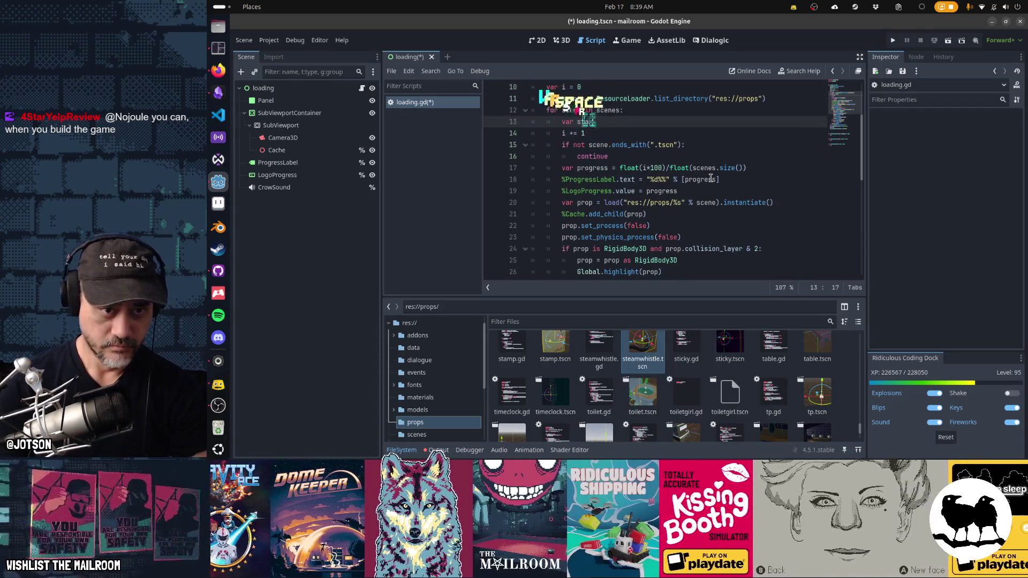
{"action": "type", "text": "t = "}
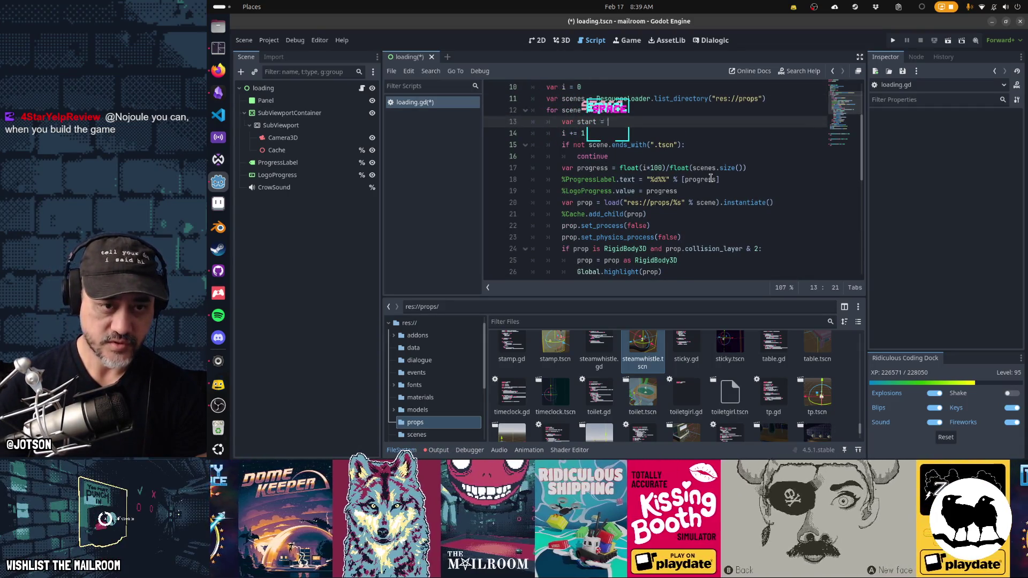
{"action": "type", "text": "Time."}
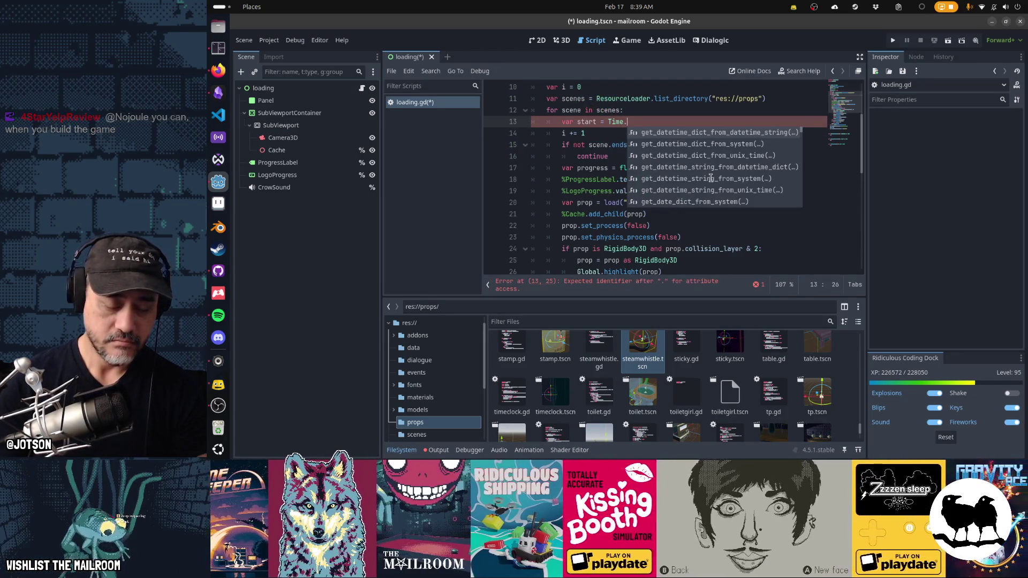
{"action": "type", "text": "us"}
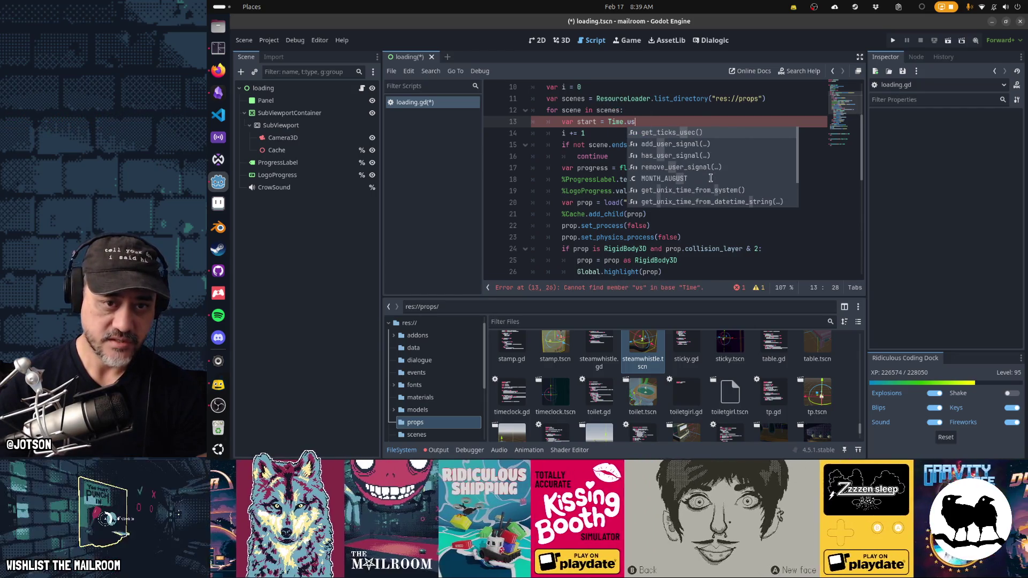
{"action": "key", "text": "Return"}
- After prop.cache(), add a copy of the timing line with the variable renamed to end
{"action": "key", "text": "Down"}
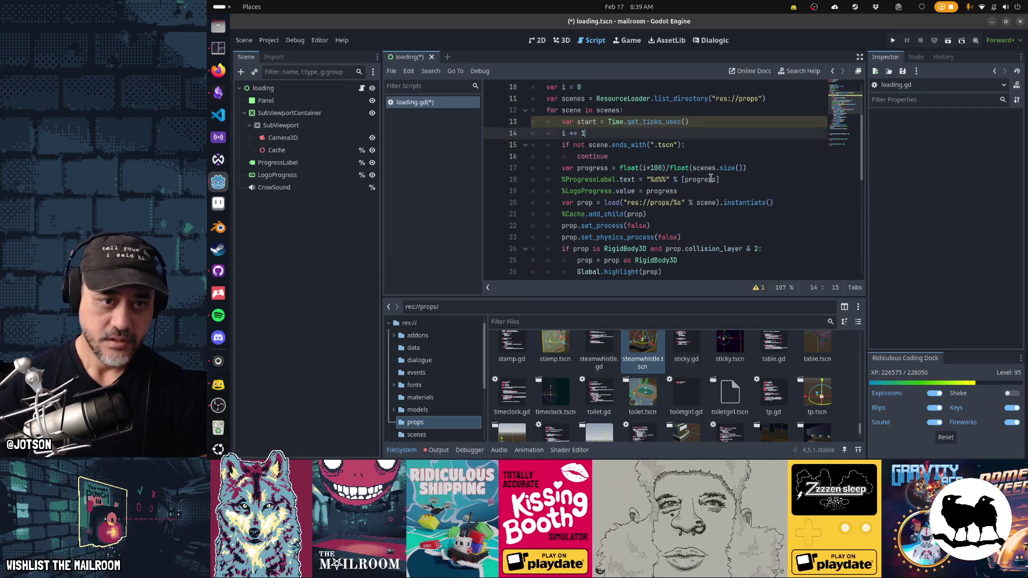
{"action": "key", "text": "Down"}
{"action": "key", "text": "Down"}
{"action": "key", "text": "Down"}
{"action": "key", "text": "End"}
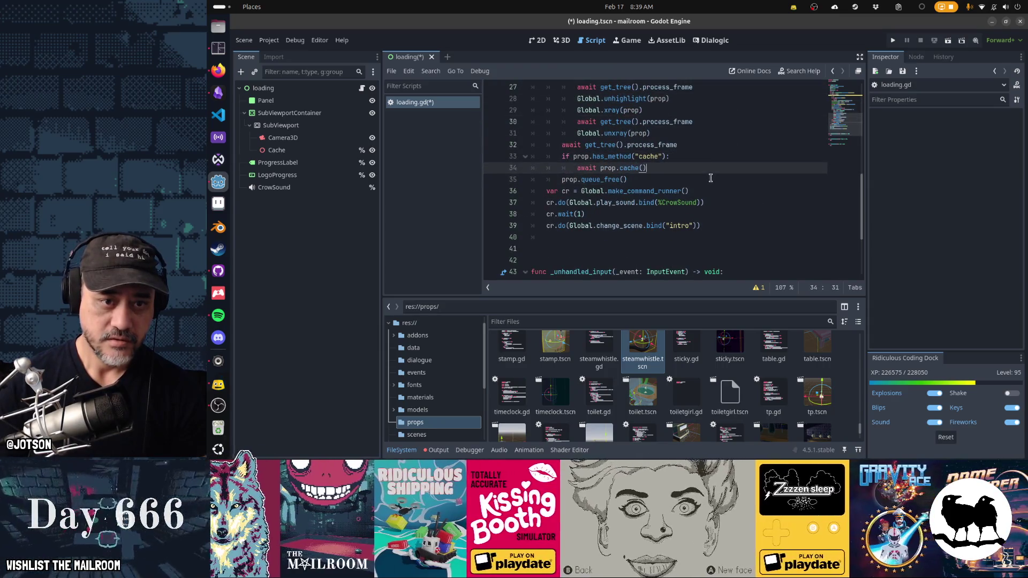
{"action": "key", "text": "Return"}
{"action": "key", "text": "BackSpace"}
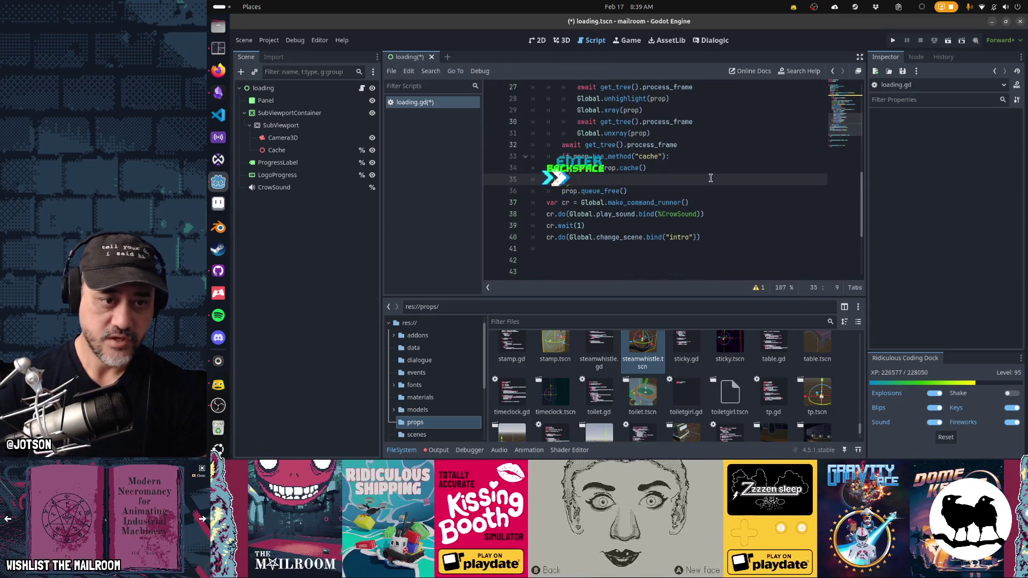
{"action": "type", "text": "var start = Time.get_ticks_usec()"}
{"action": "type", "text": "end"}
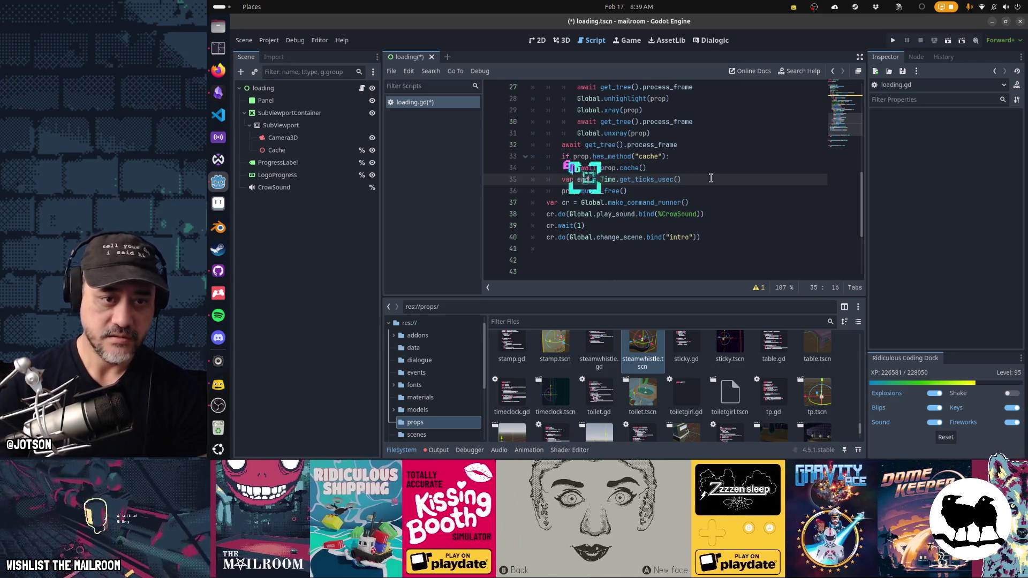
- Begin a prints( call on a new line to output the timing
{"action": "key", "text": "End"}
{"action": "key", "text": "Return"}
{"action": "type", "text": "print("}
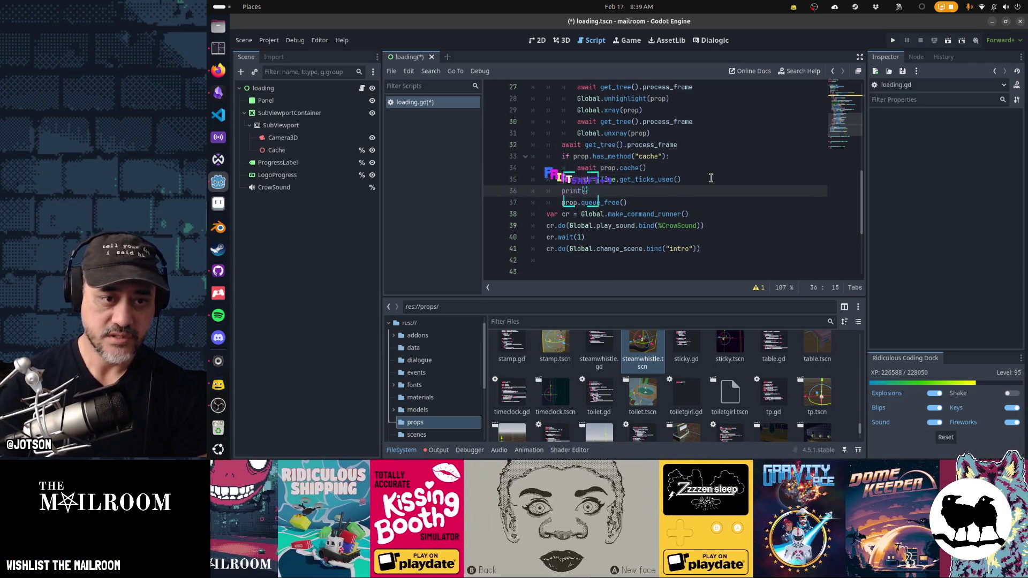
{"action": "type", "text": "s("}
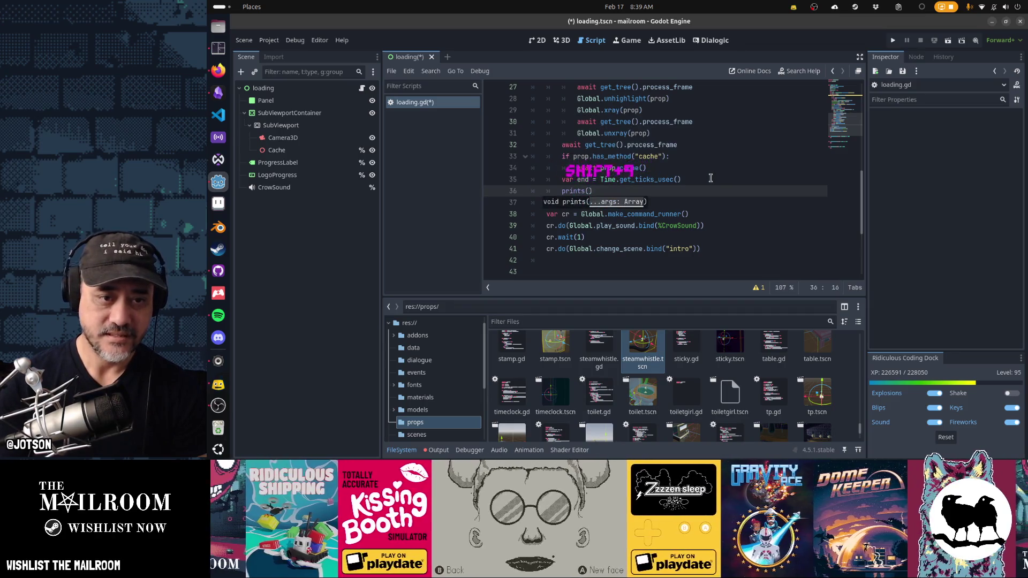